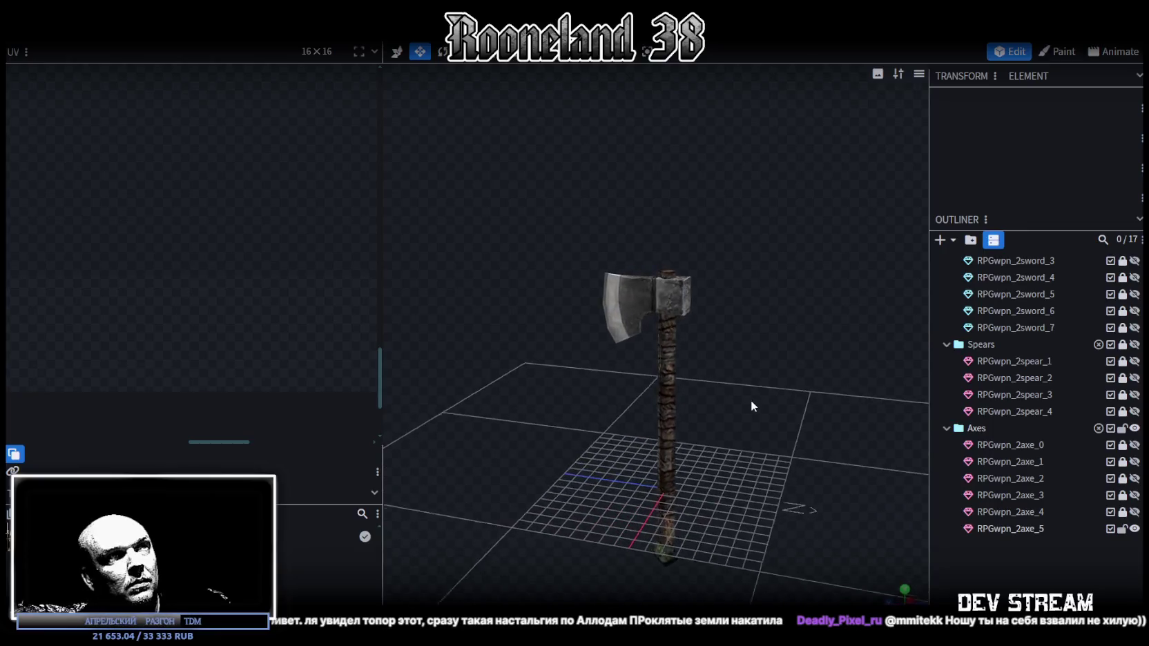
Select the small back block on the RPGwpn_2axe_5 axe head and shrink its X size to 0.7441
left_click(669, 403)
left_click(667, 428)
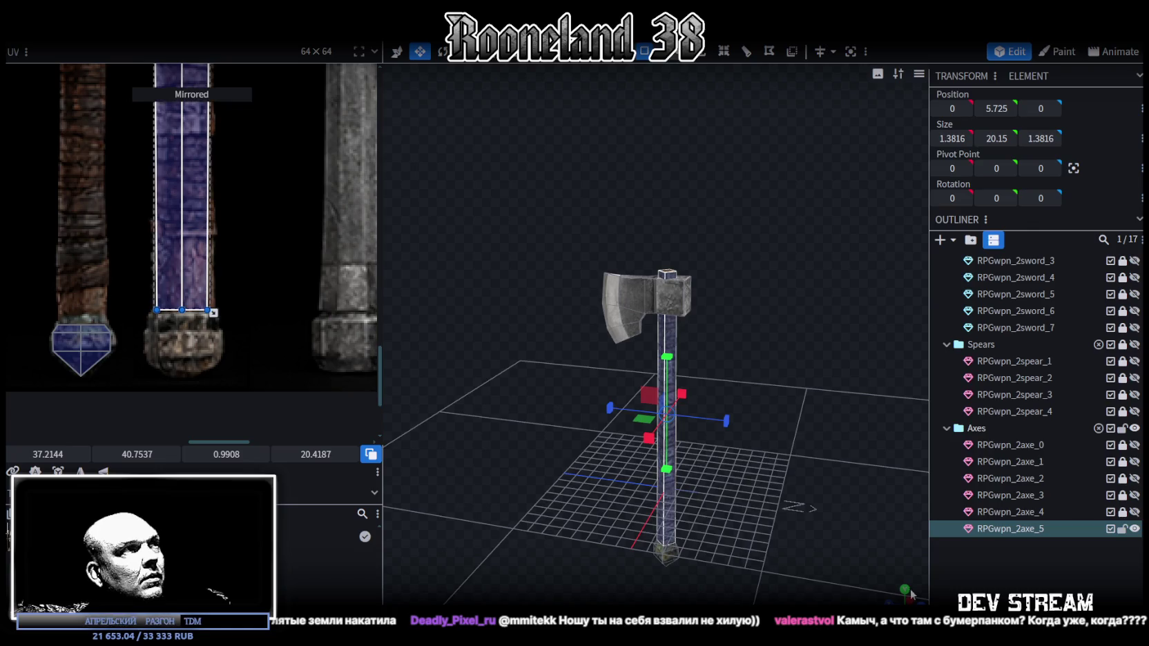
left_click(724, 470)
mouse_move(724, 470)
left_mouse_down()
mouse_move(776, 444)
mouse_move(732, 398)
mouse_move(714, 423)
mouse_move(533, 444)
mouse_move(523, 460)
mouse_move(759, 475)
mouse_move(663, 280)
mouse_move(721, 380)
mouse_move(604, 428)
left_mouse_up()
left_click(663, 280)
left_click(625, 422)
mouse_move(779, 370)
left_mouse_down()
mouse_move(655, 408)
mouse_move(664, 407)
mouse_move(622, 374)
left_mouse_up()
left_click(621, 374)
mouse_move(752, 455)
left_mouse_down()
mouse_move(711, 424)
mouse_move(649, 418)
left_mouse_up()
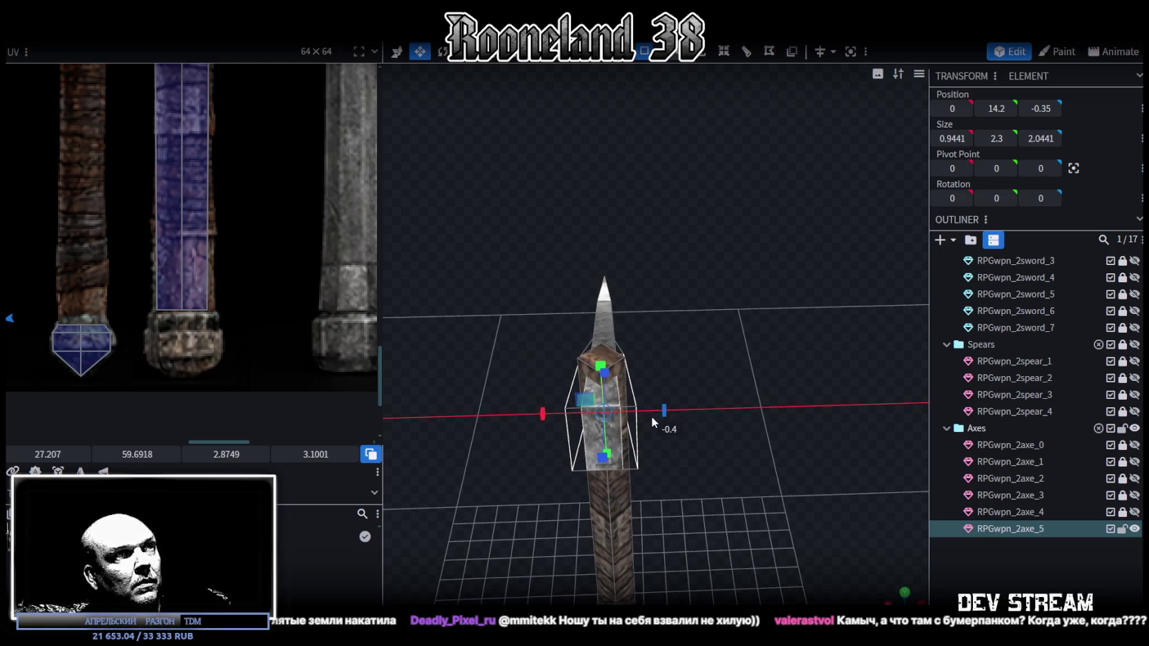
left_click_drag(782, 412, 584, 382)
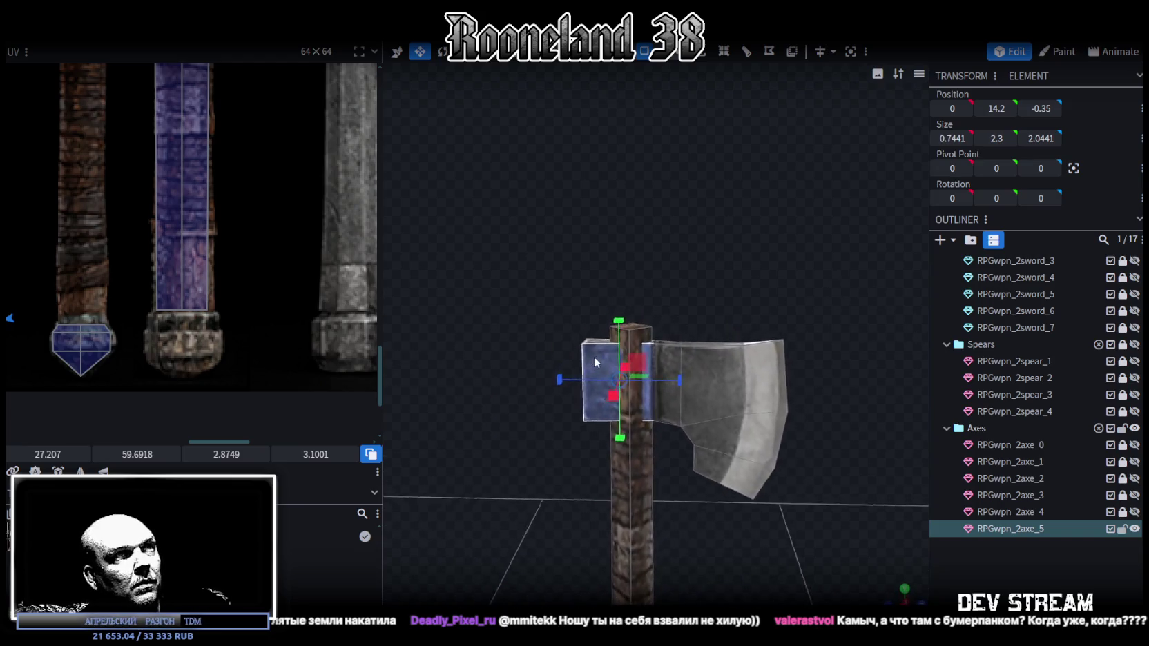
Move the small back block along Z to -0.95, away from the handle
scroll(593, 356, "up", 3)
key("v")
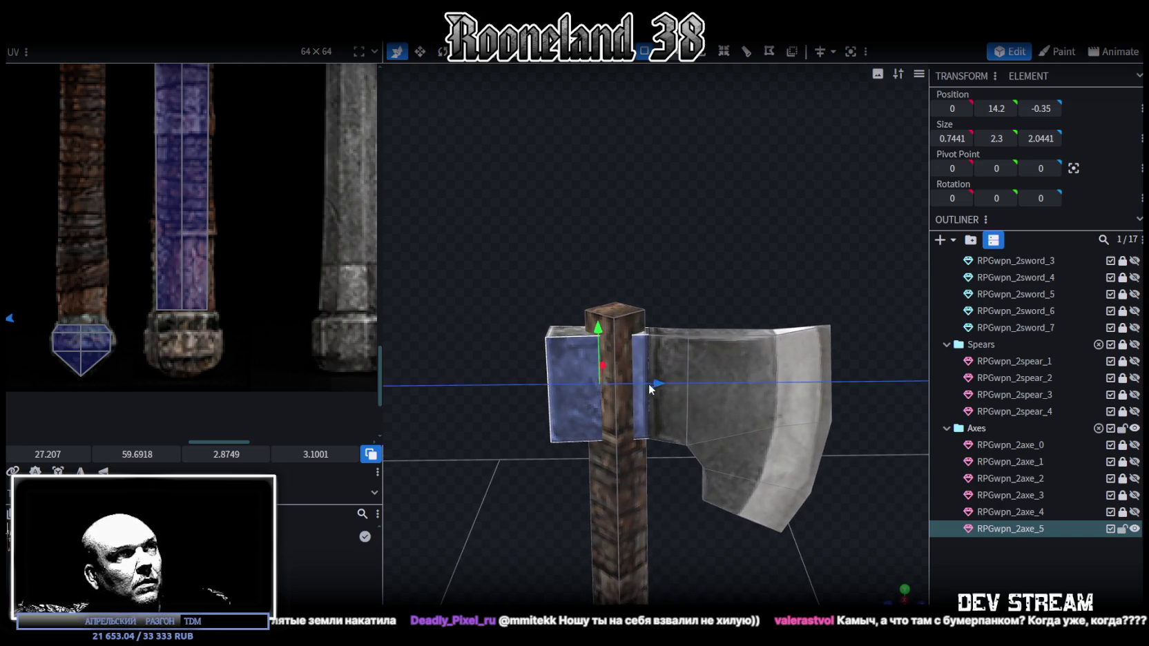
left_click_drag(650, 384, 631, 384)
scroll(257, 248, "down", 3)
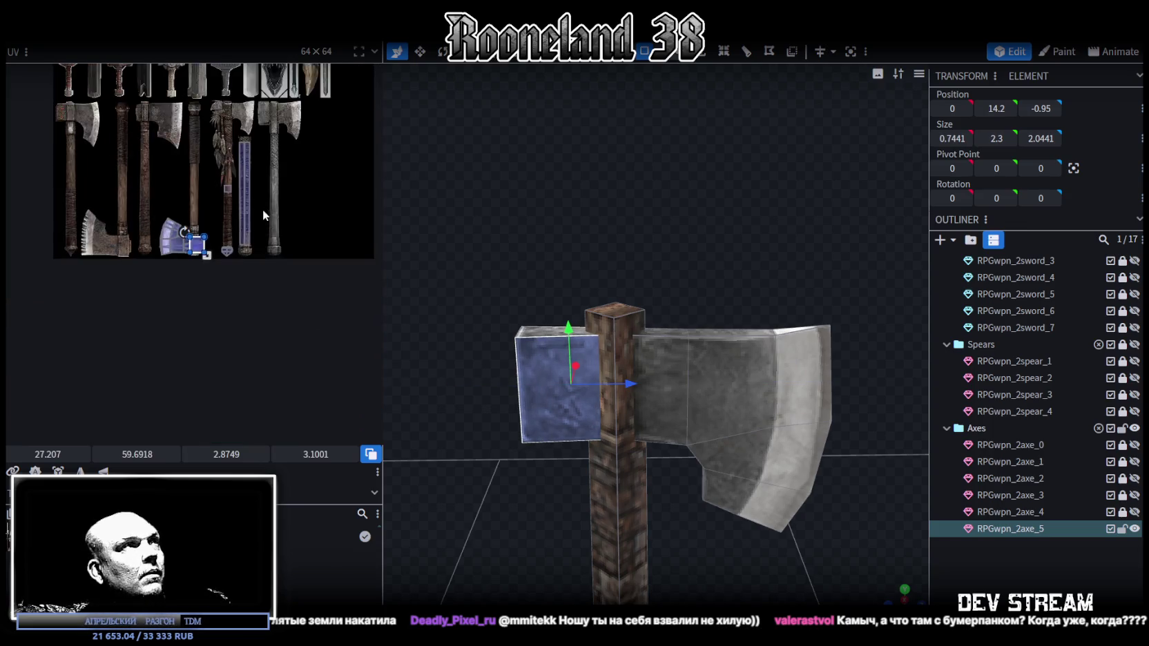
scroll(264, 205, "up", 2)
scroll(249, 226, "up", 3)
scroll(253, 276, "down", 3)
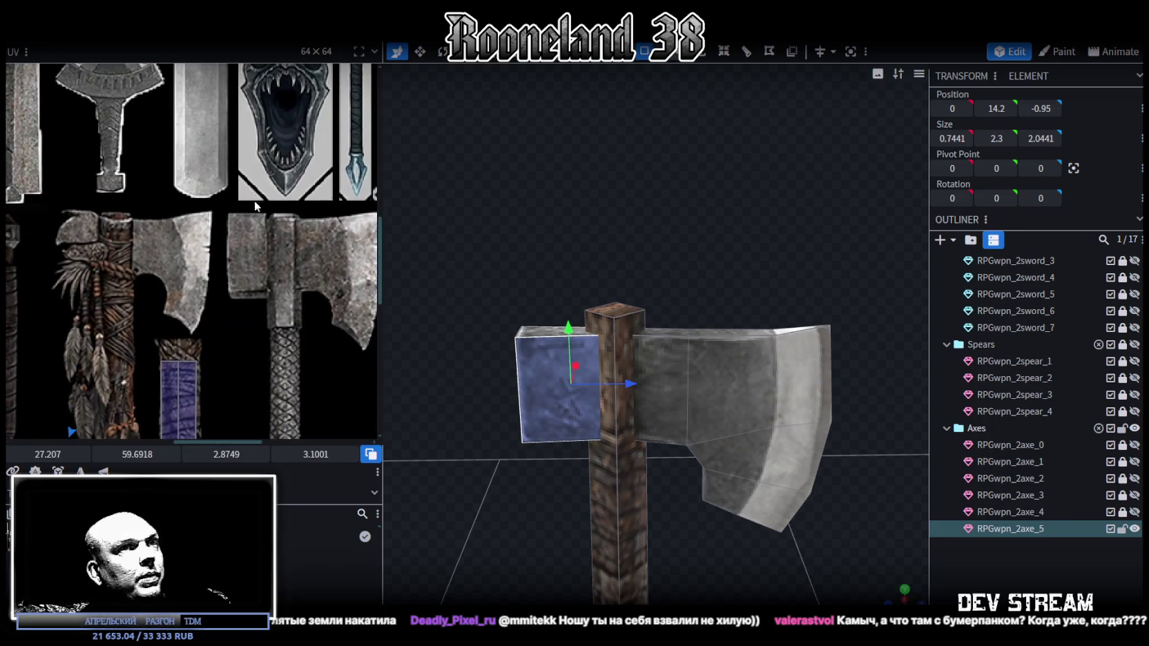
left_click_drag(595, 397, 804, 500)
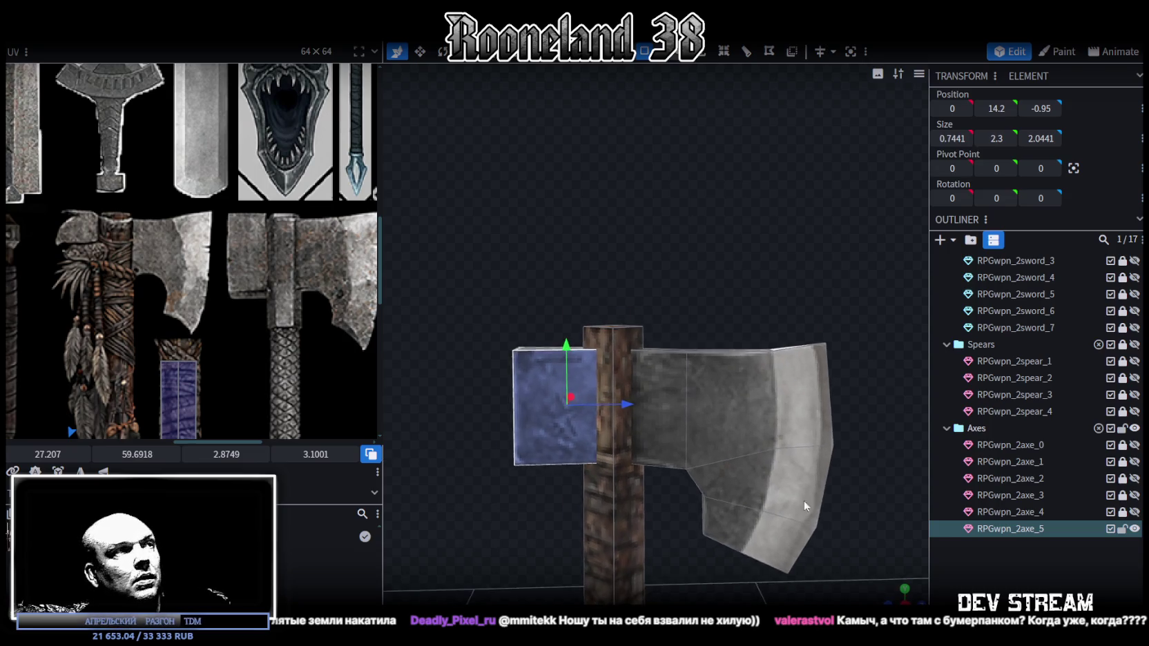
scroll(804, 500, "up", 3)
left_click(646, 275)
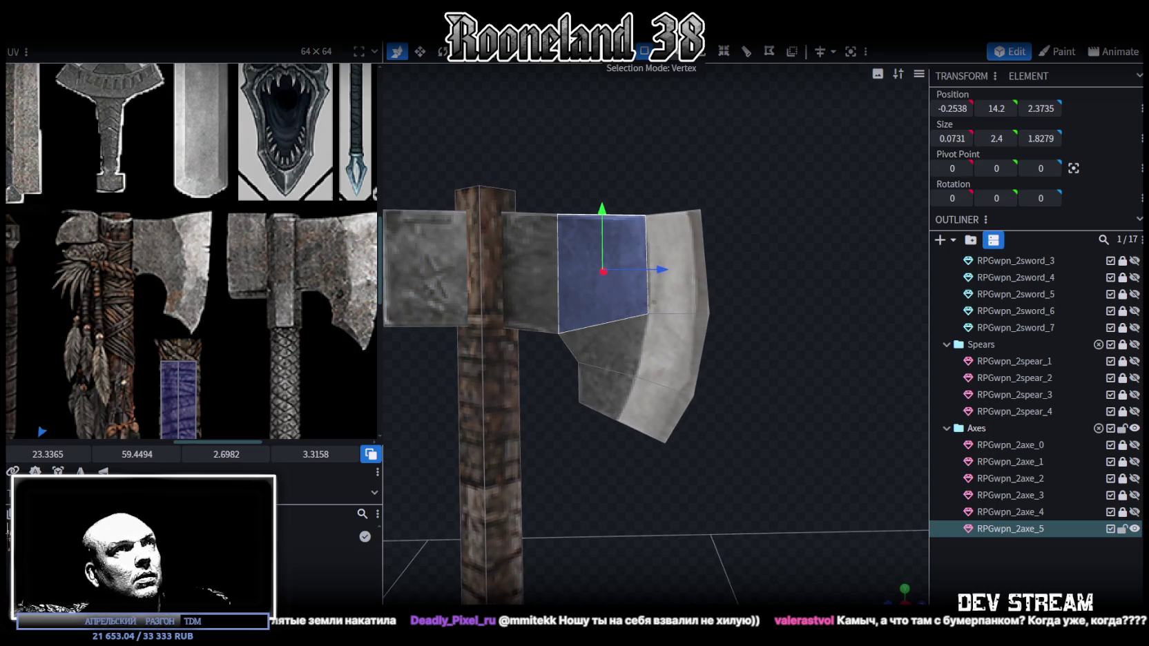
Pull the outer blade edge vertices inward and raise the lower inner blade corner
left_click_drag(781, 177, 611, 497)
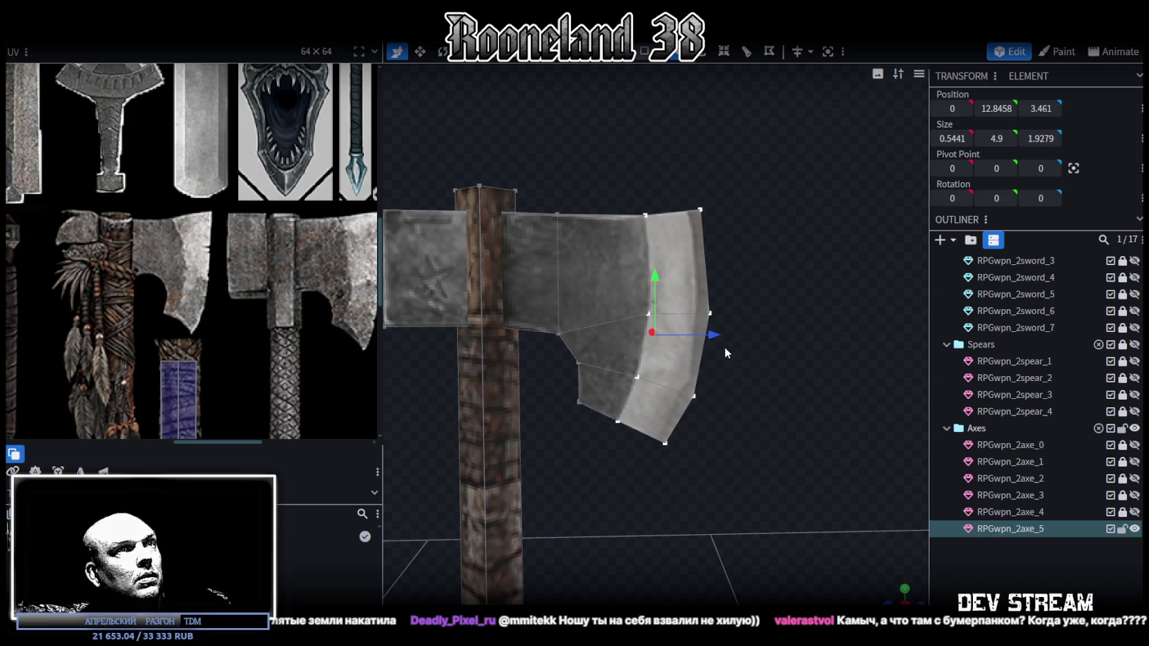
left_click_drag(715, 336, 692, 335)
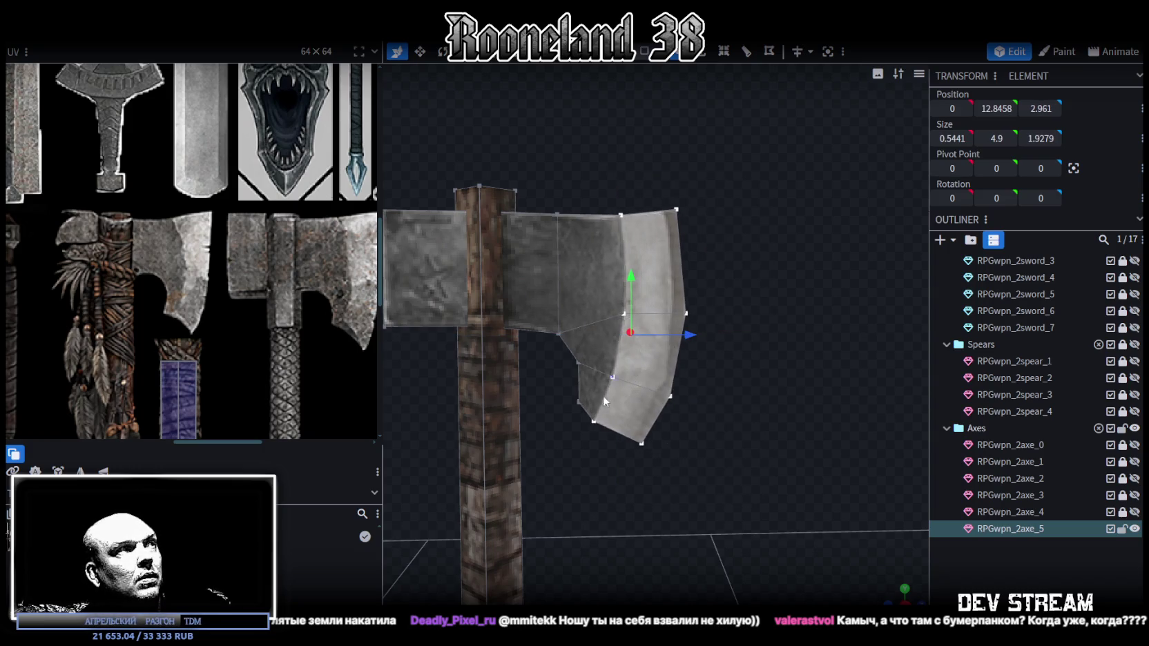
left_click(594, 421)
mouse_move(595, 369)
left_mouse_down()
mouse_move(596, 352)
mouse_move(623, 364)
left_mouse_up()
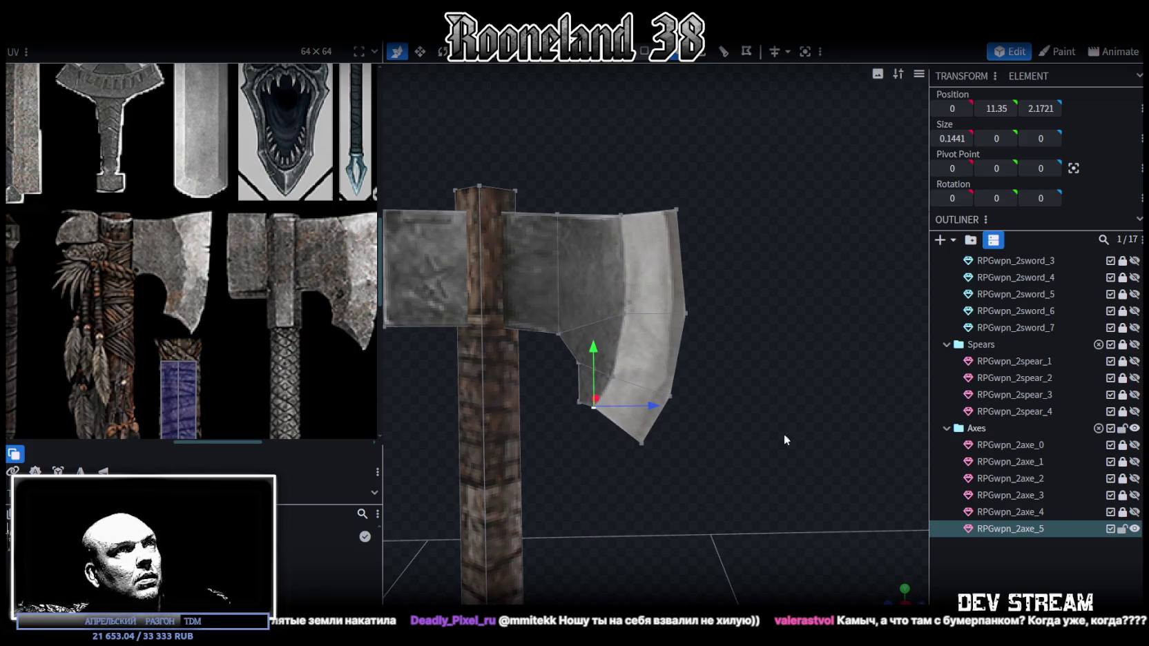
left_click_drag(747, 167, 637, 476)
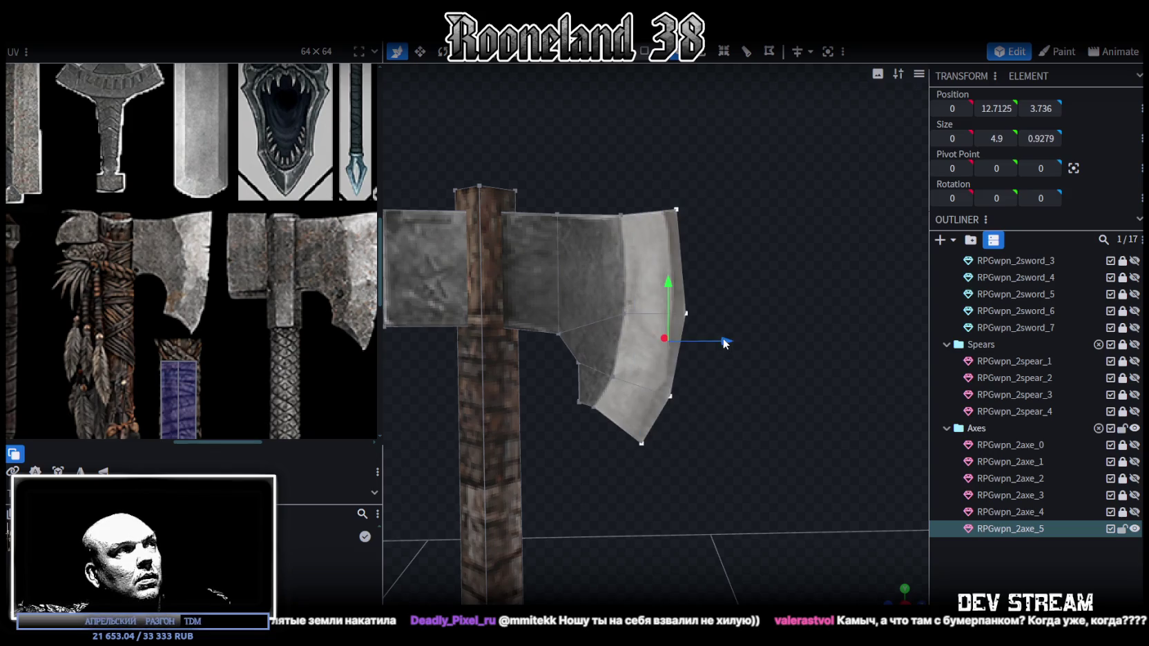
left_click_drag(725, 343, 709, 339)
Select the top blade vertex, then raise another blade vertex slightly
mouse_move(588, 182)
left_mouse_down()
mouse_move(624, 238)
mouse_move(667, 218)
left_mouse_up()
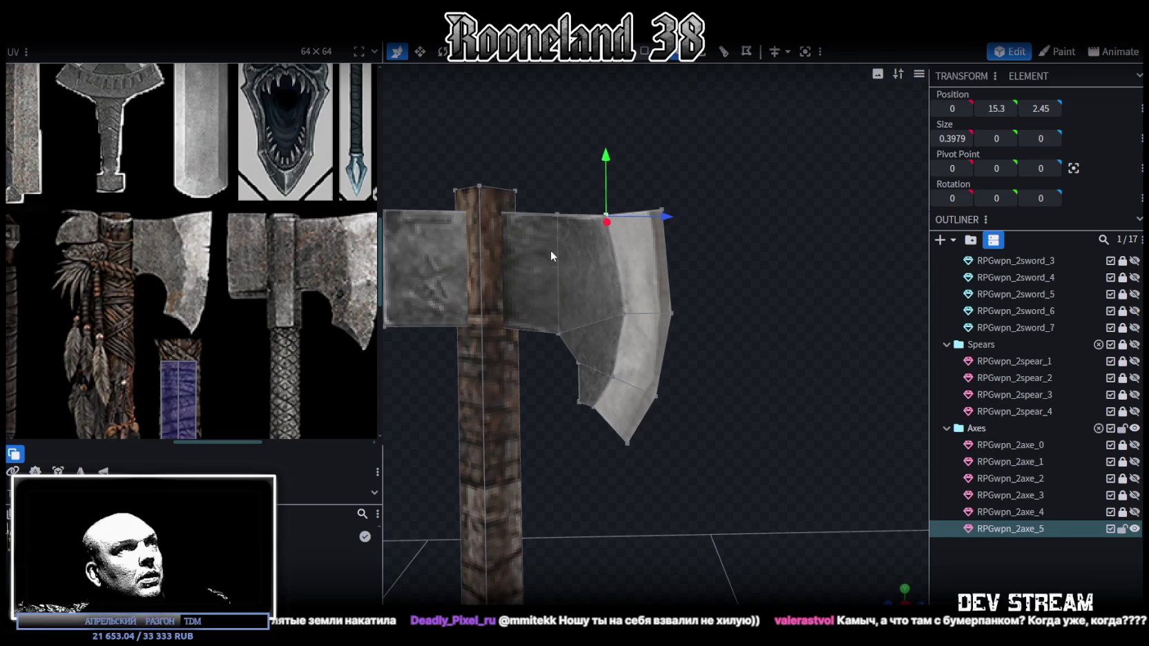
right_click_drag(550, 249, 711, 335)
mouse_move(530, 443)
left_mouse_down()
mouse_move(541, 395)
mouse_move(521, 397)
mouse_move(675, 420)
left_mouse_up()
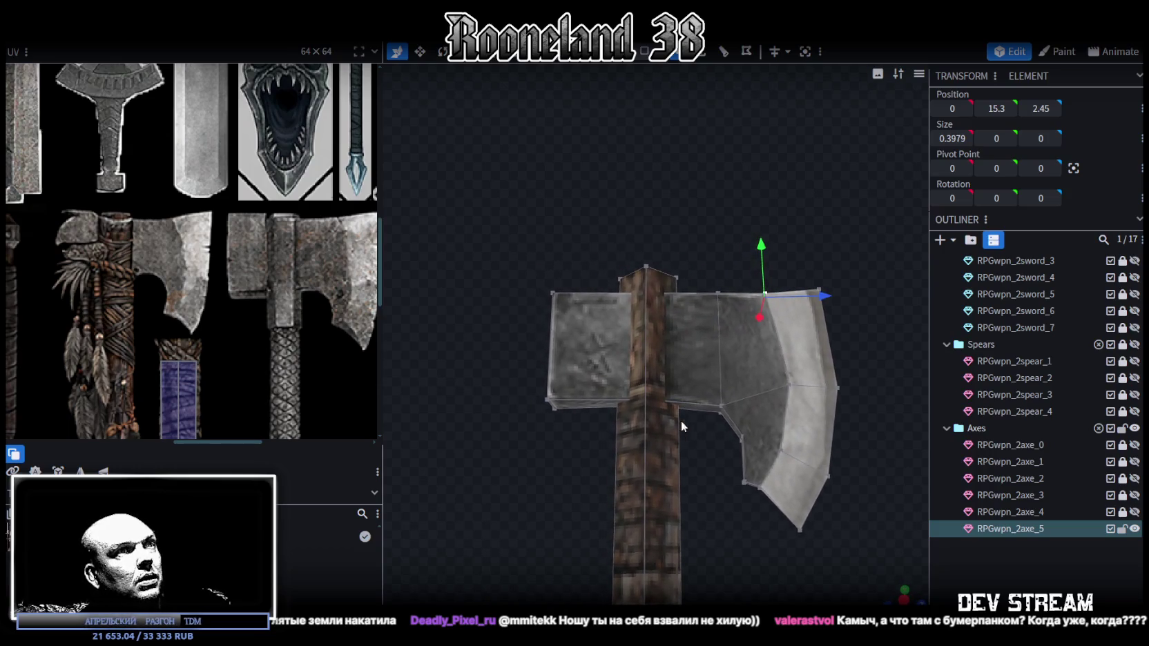
left_click(718, 411)
scroll(719, 430, "up", 2)
mouse_move(697, 458)
left_mouse_down()
mouse_move(664, 467)
mouse_move(665, 483)
left_mouse_up()
left_click_drag(706, 334, 703, 317)
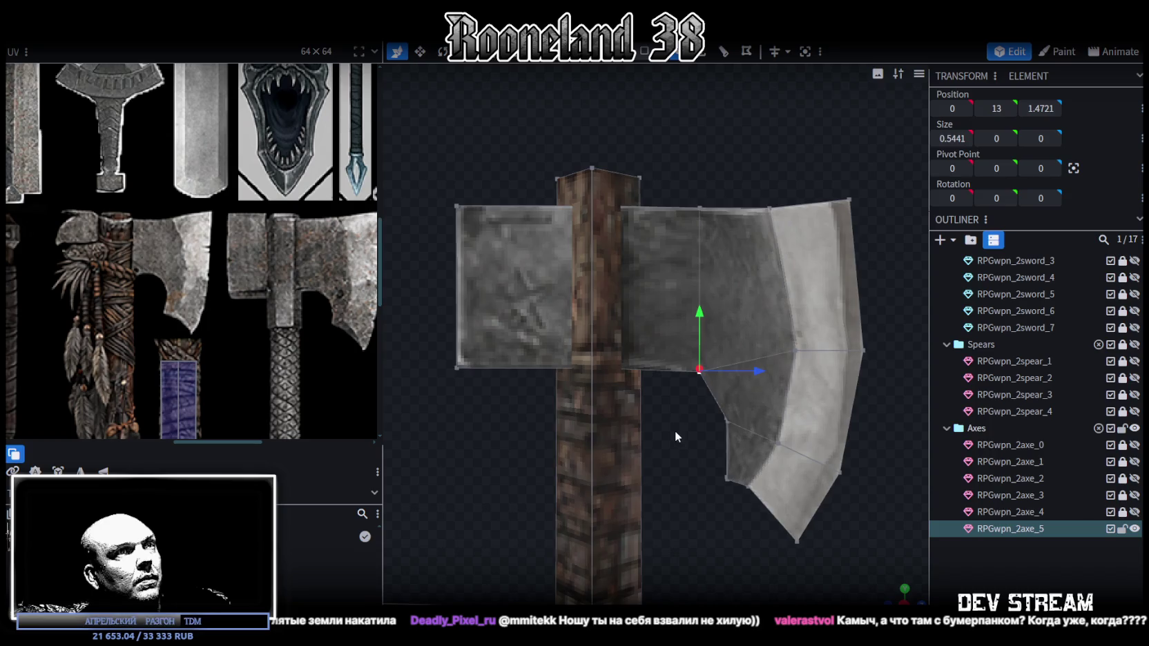
Raise another inner blade vertex group to Y 12.5, Z 1.8721
right_click_drag(675, 434, 727, 416)
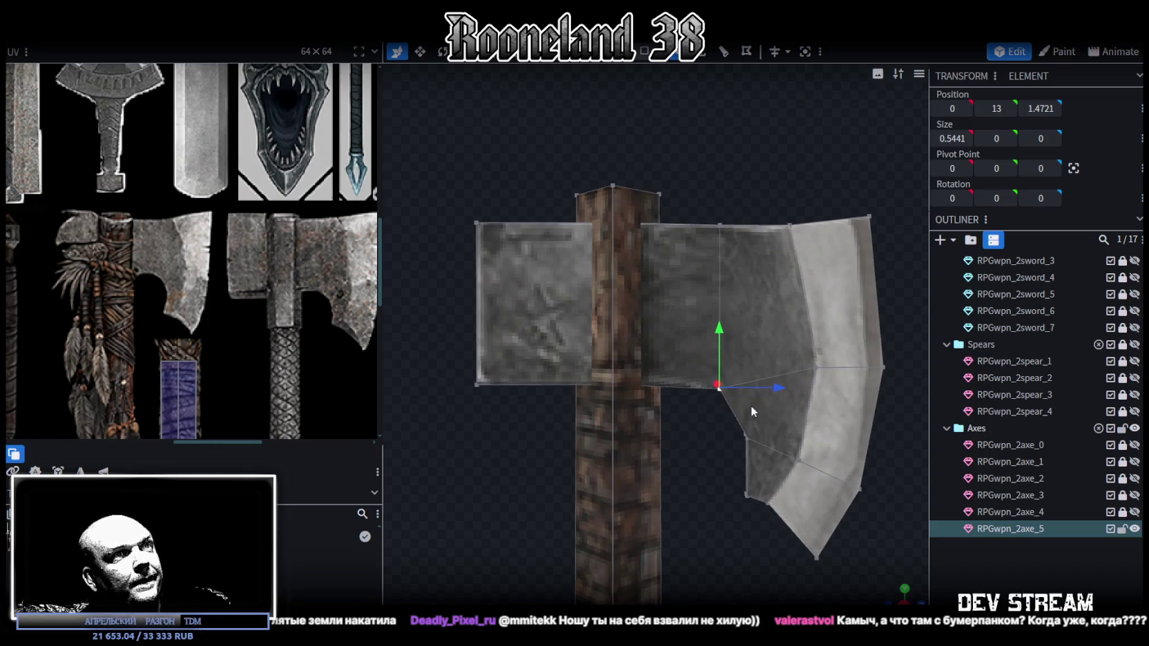
left_click_drag(783, 419, 749, 370)
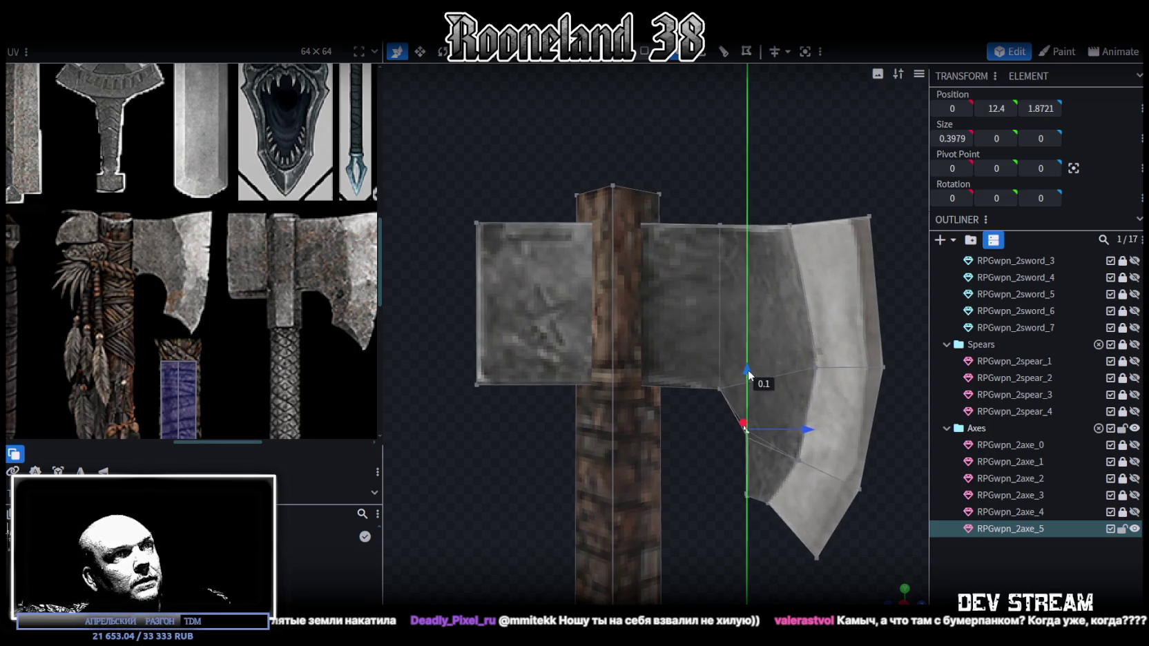
right_click_drag(759, 419, 763, 439)
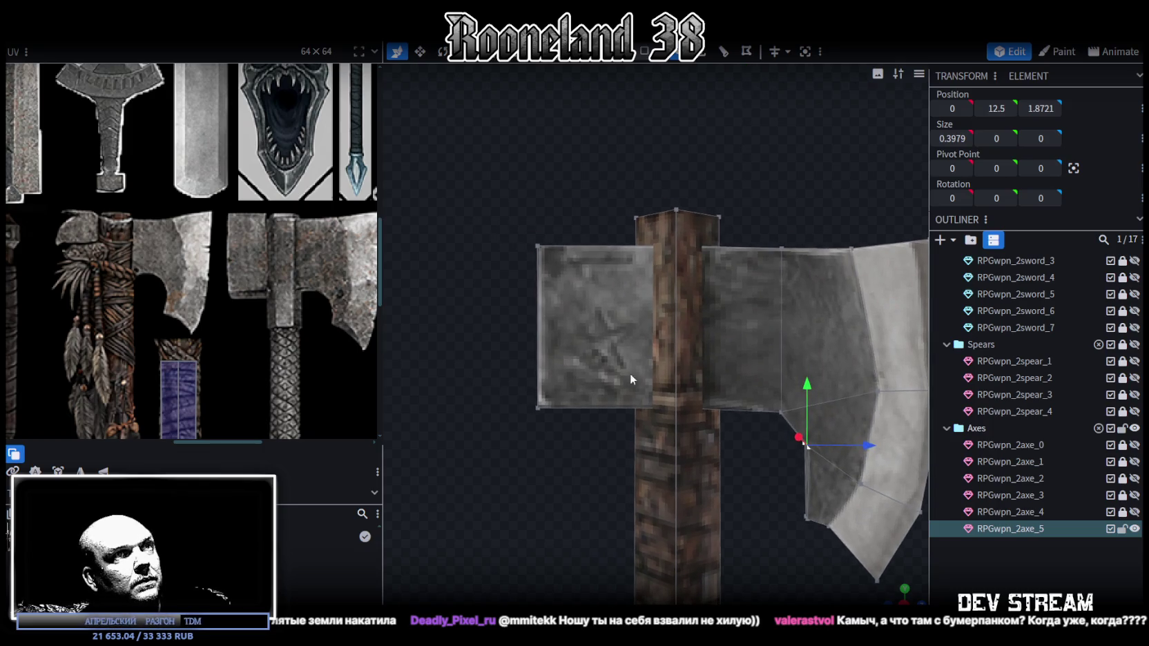
mouse_move(485, 425)
left_mouse_down()
mouse_move(581, 460)
mouse_move(515, 486)
mouse_move(565, 458)
mouse_move(549, 444)
left_mouse_up()
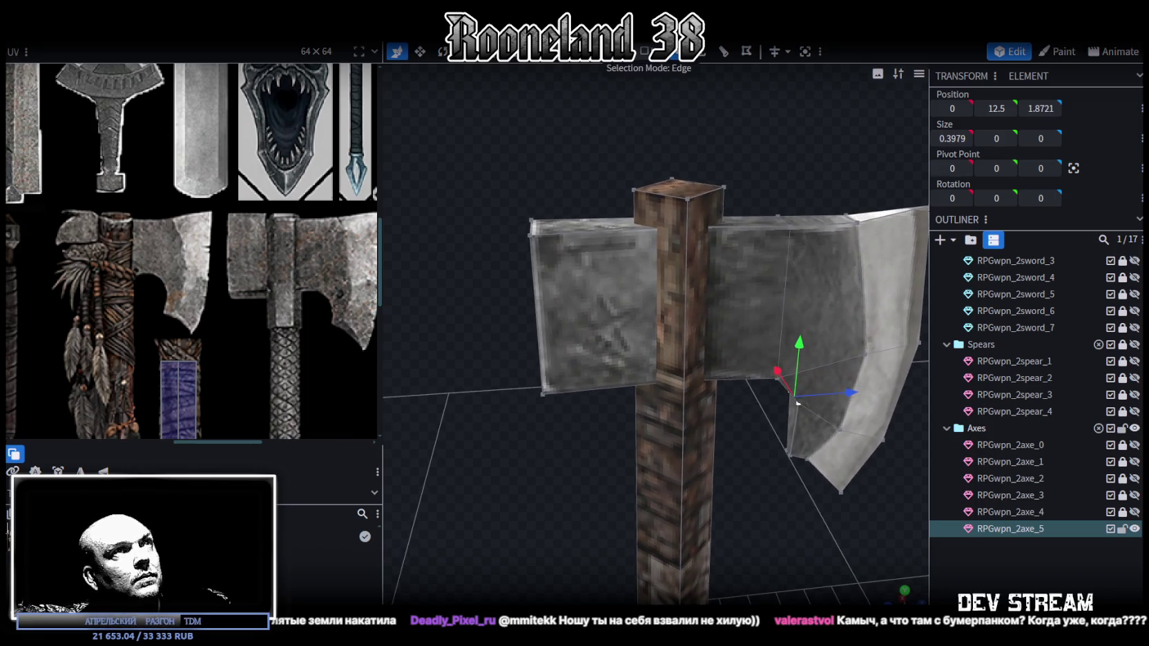
left_click_drag(601, 168, 605, 407)
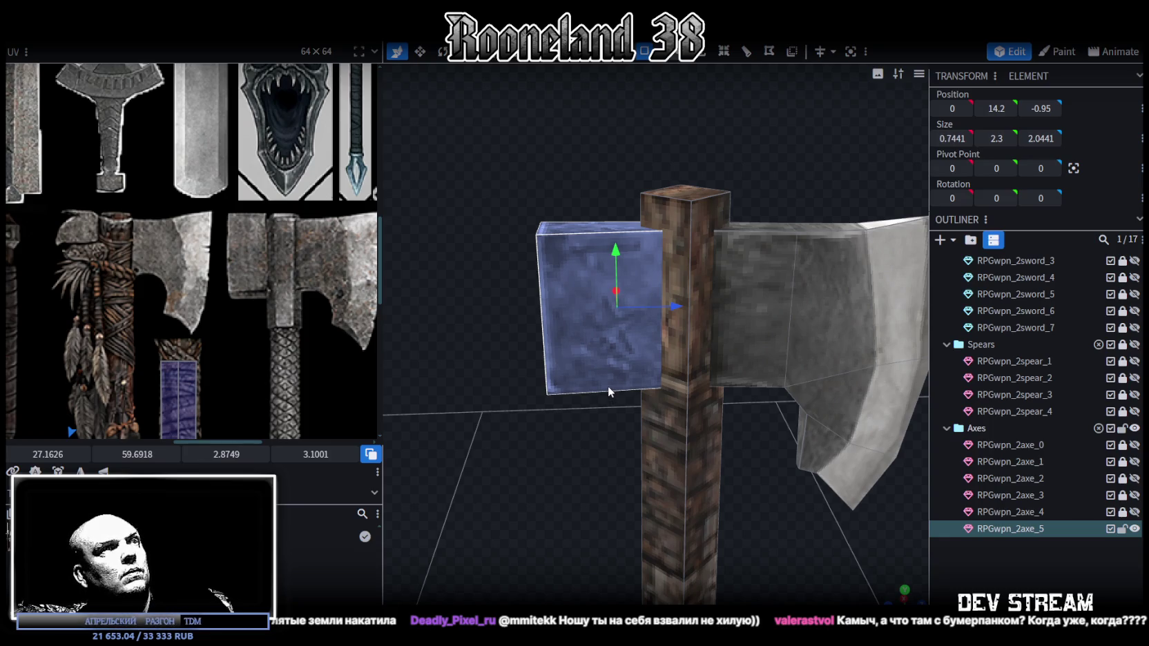
Collapse the back block's X width to 0 and merge its overlapping vertices
left_click_drag(503, 391, 626, 384)
mouse_move(724, 448)
left_mouse_down()
mouse_move(734, 420)
mouse_move(790, 409)
mouse_move(749, 395)
left_mouse_up()
key("v")
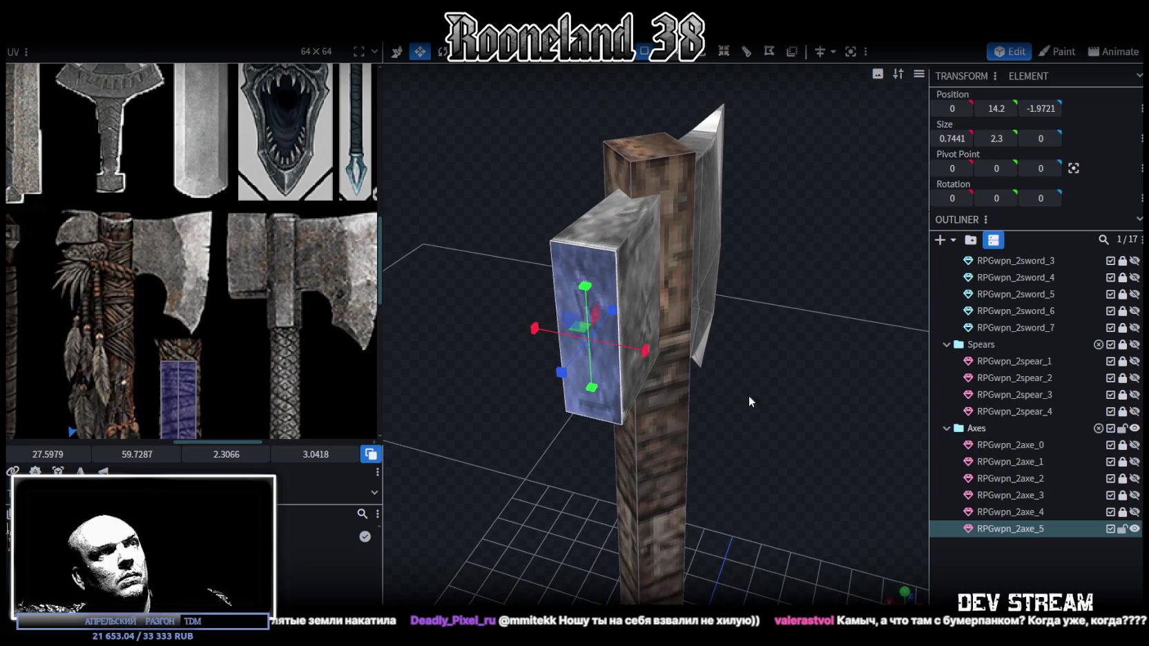
left_click_drag(641, 358, 498, 345)
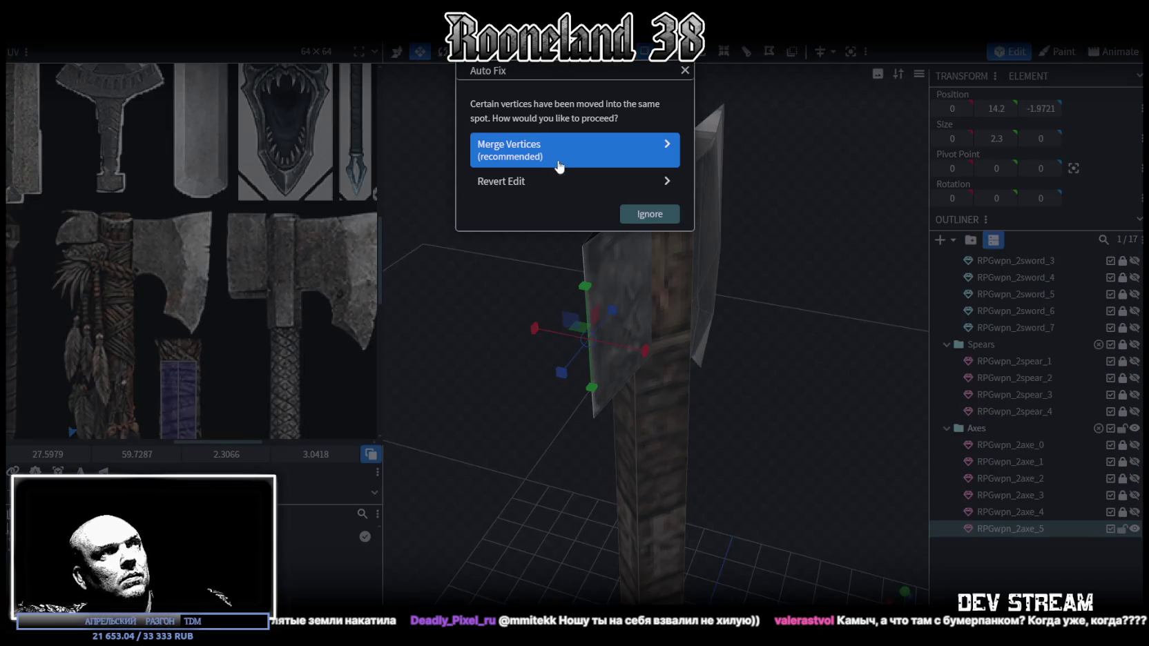
left_click(524, 146)
key("z")
key("z")
key("z")
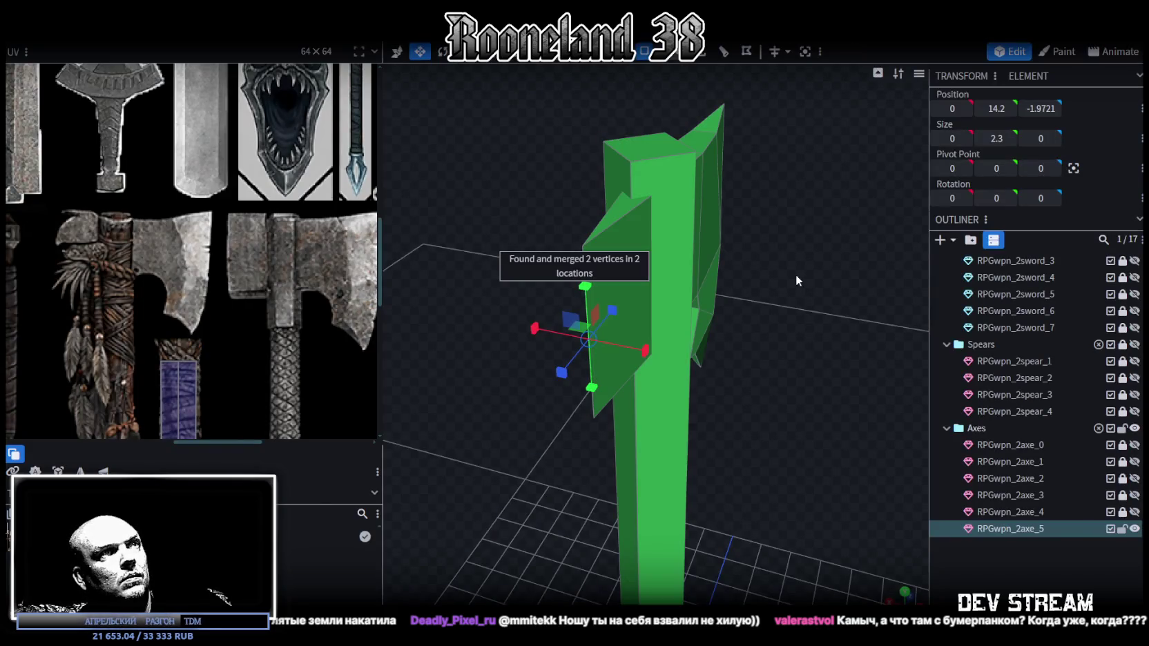
Shorten the back spike's Y size to 0.7 and raise it to Y 14.9
mouse_move(795, 273)
left_mouse_down()
mouse_move(697, 328)
mouse_move(705, 185)
mouse_move(730, 223)
mouse_move(720, 277)
mouse_move(672, 245)
left_mouse_up()
left_click_drag(578, 249, 571, 315)
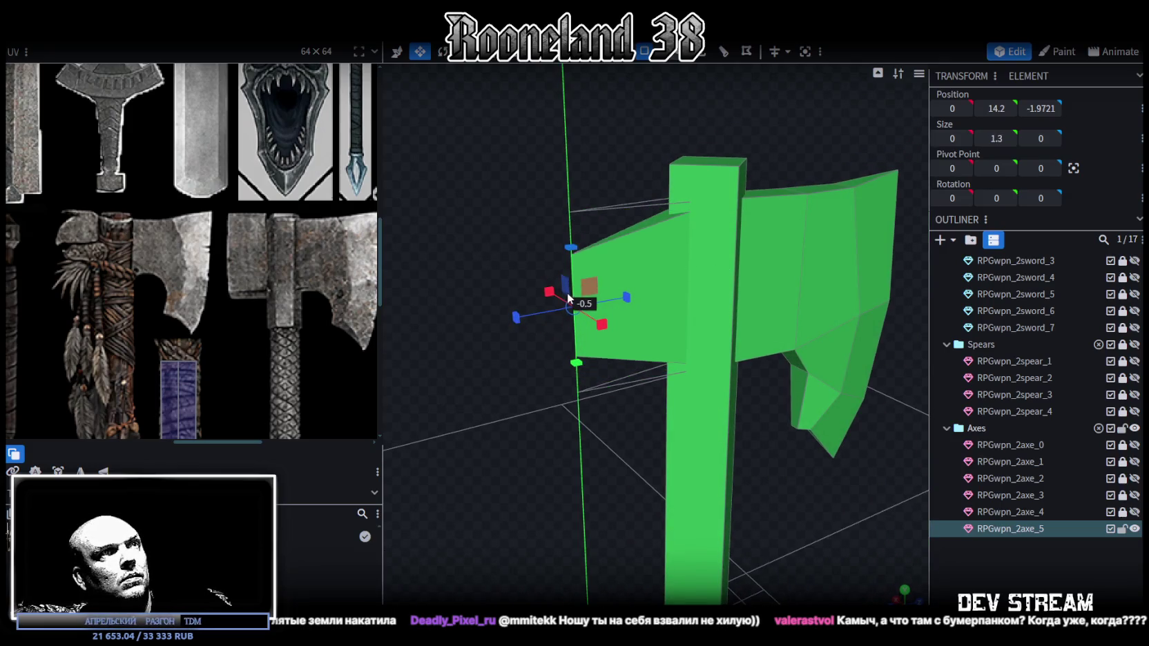
key("v")
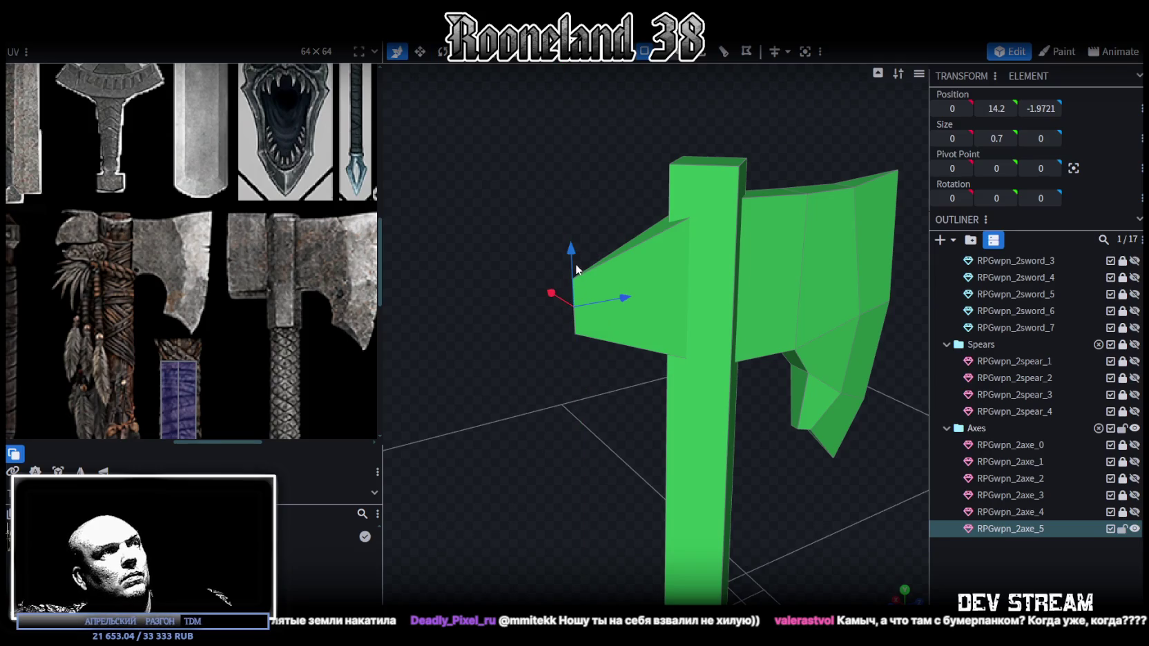
mouse_move(568, 254)
left_mouse_down()
mouse_move(566, 190)
mouse_move(568, 400)
mouse_move(514, 379)
left_mouse_up()
scroll(587, 380, "down", 5)
mouse_move(660, 381)
left_mouse_down()
mouse_move(630, 421)
mouse_move(727, 461)
mouse_move(719, 400)
mouse_move(760, 398)
mouse_move(779, 355)
mouse_move(737, 363)
mouse_move(758, 398)
mouse_move(793, 408)
mouse_move(592, 370)
mouse_move(611, 376)
left_mouse_up()
Return to textured display, select the axe head mesh and set an orthographic front view
mouse_move(705, 202)
left_mouse_down()
mouse_move(719, 233)
mouse_move(581, 242)
left_mouse_up()
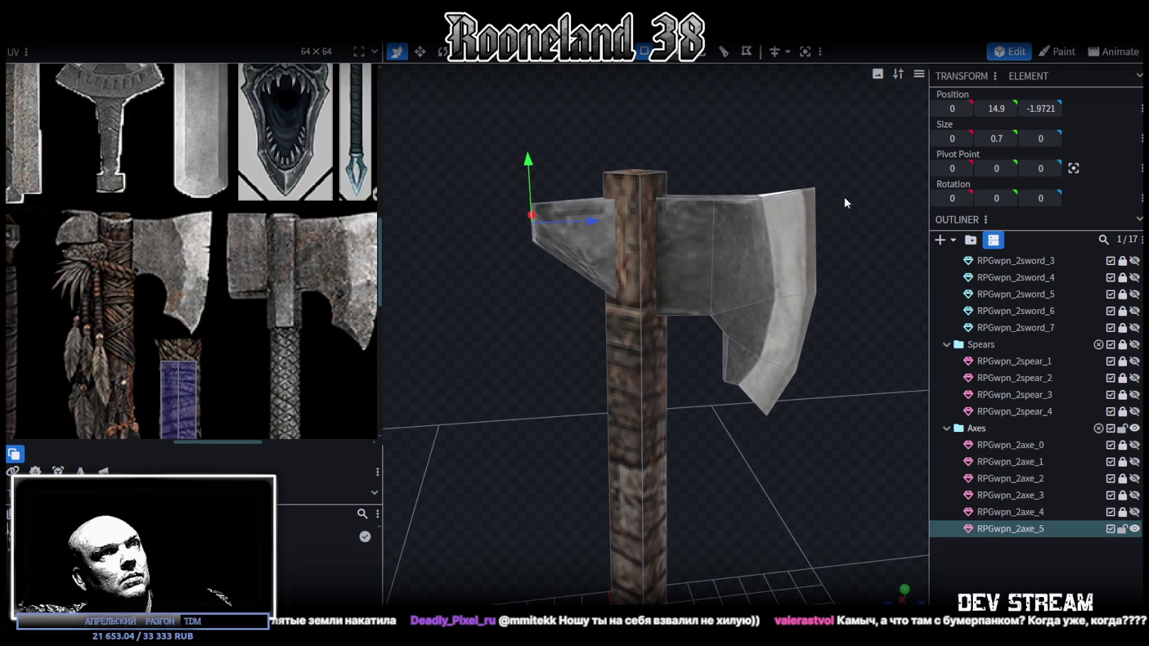
left_click(726, 400)
mouse_move(499, 304)
left_mouse_down()
mouse_move(593, 397)
mouse_move(601, 304)
mouse_move(888, 299)
mouse_move(714, 232)
mouse_move(736, 331)
mouse_move(558, 366)
mouse_move(611, 428)
mouse_move(632, 331)
mouse_move(324, 286)
left_mouse_up()
scroll(541, 370, "down", 3)
scroll(541, 363, "down", 3)
key("KP_1")
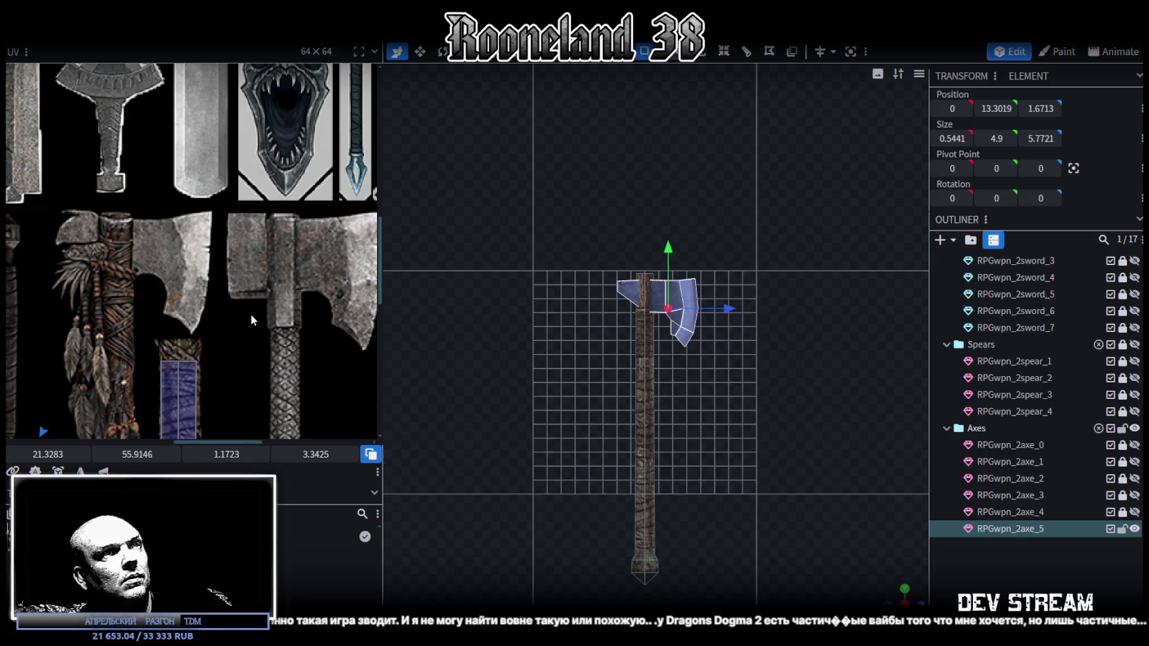
Move the axe head's UV island up onto the blade area of the 64×64 texture
scroll(206, 334, "down", 3)
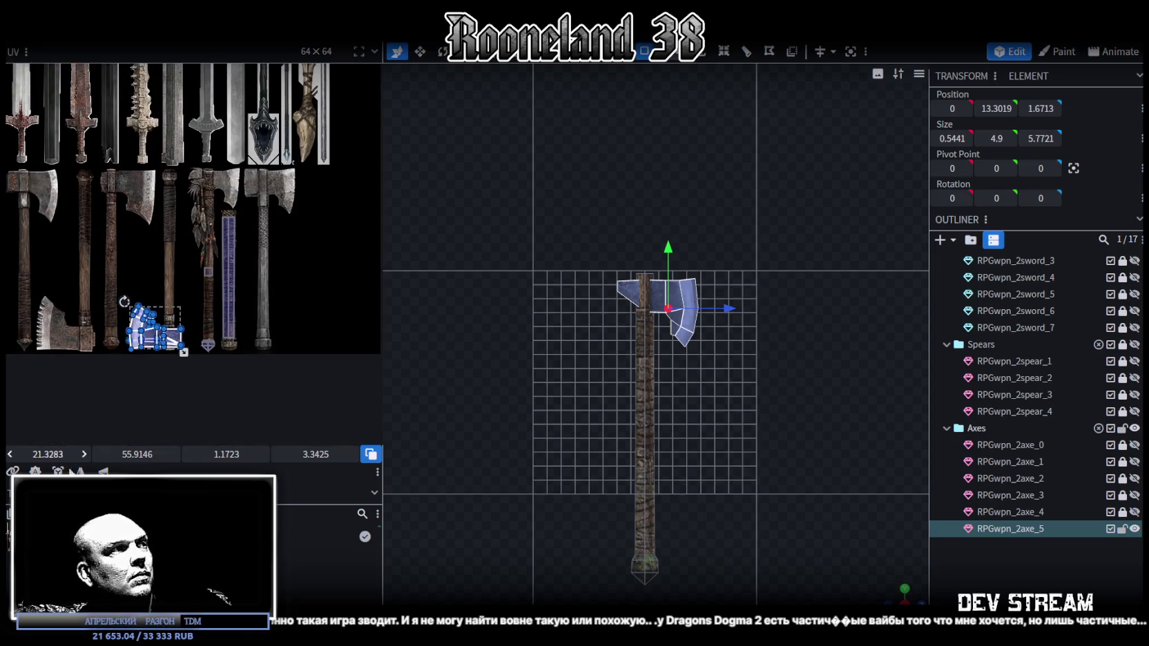
left_click_drag(139, 325, 143, 195)
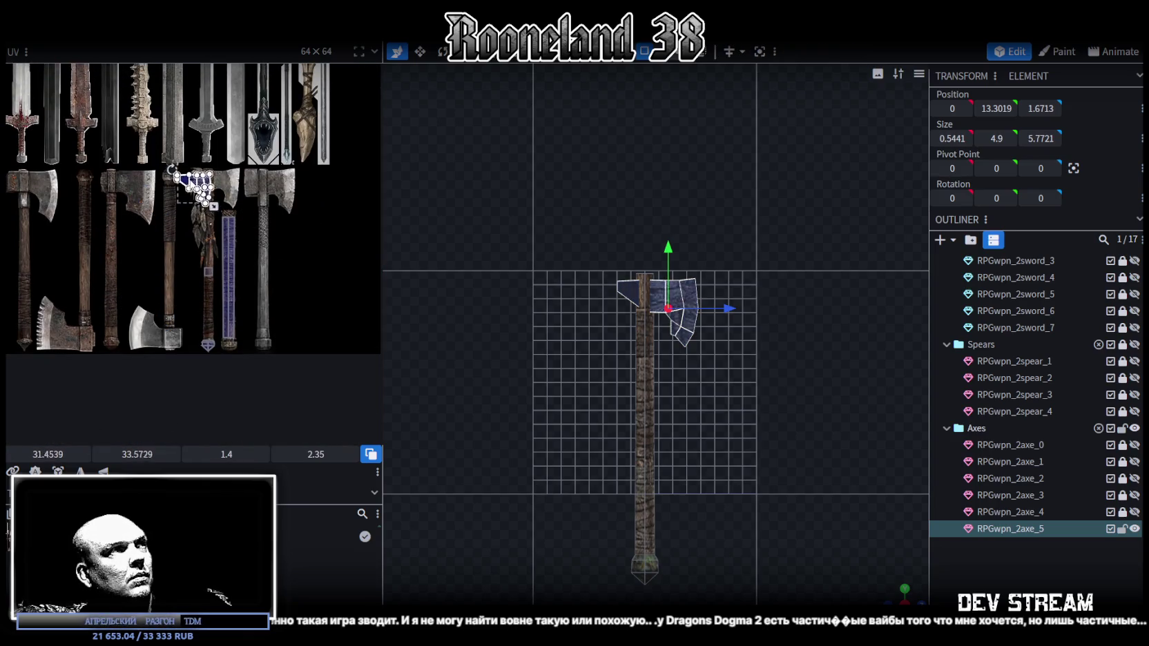
scroll(148, 199, "up", 2)
scroll(166, 206, "up", 2)
scroll(177, 209, "up", 1)
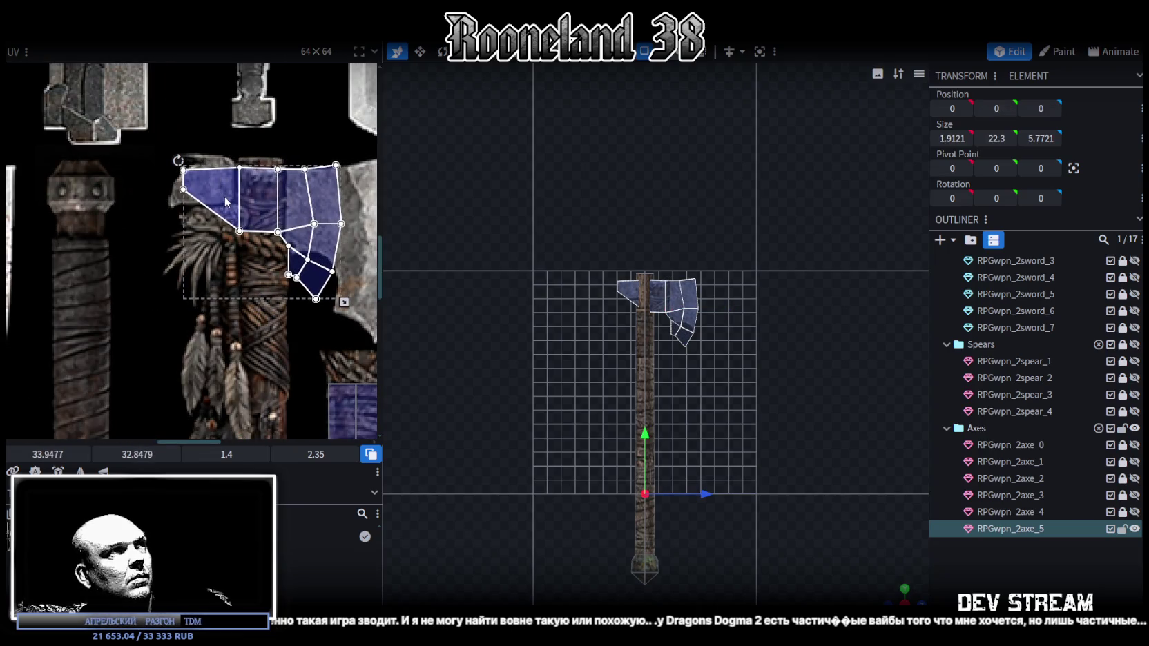
middle_click_drag(295, 266, 269, 225)
Enlarge the blade UV island to cover the steel axe head and nudge it into place
left_click_drag(242, 235, 318, 257)
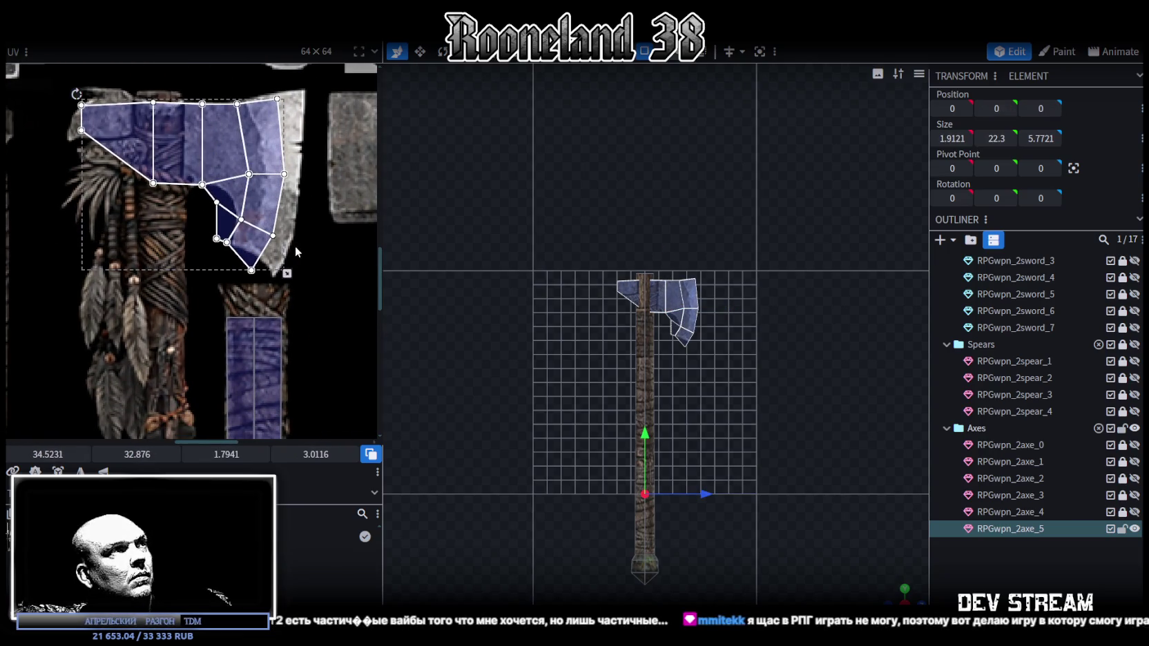
left_click_drag(318, 258, 310, 249)
scroll(216, 154, "up", 1)
left_click_drag(198, 163, 198, 161)
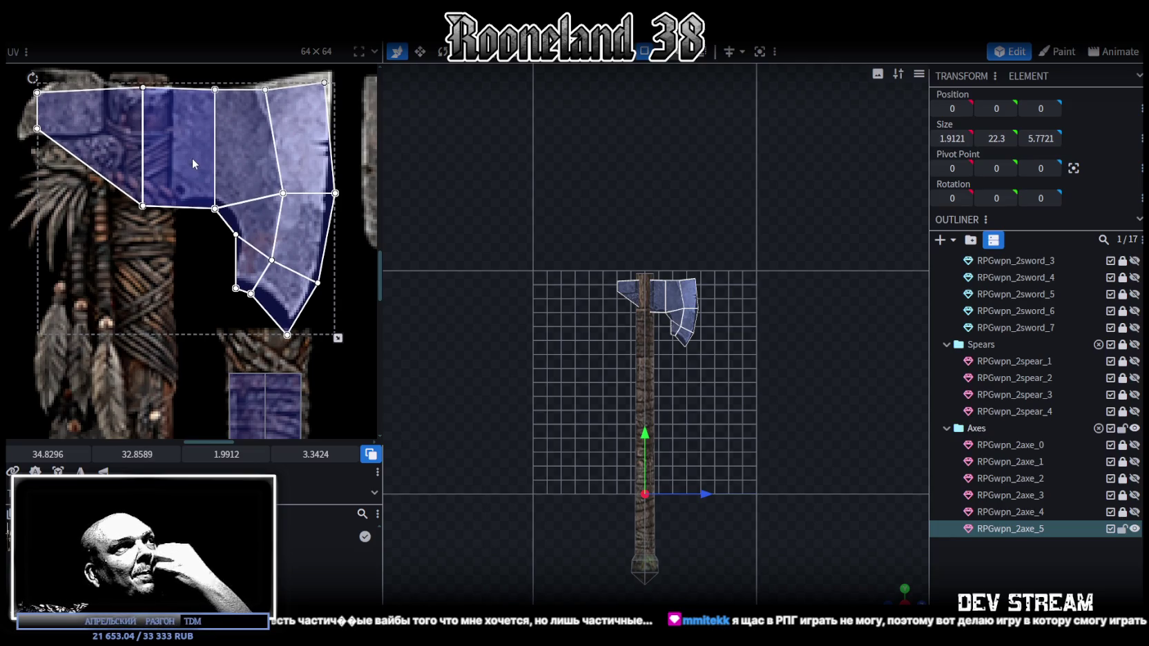
scroll(671, 346, "up", 2)
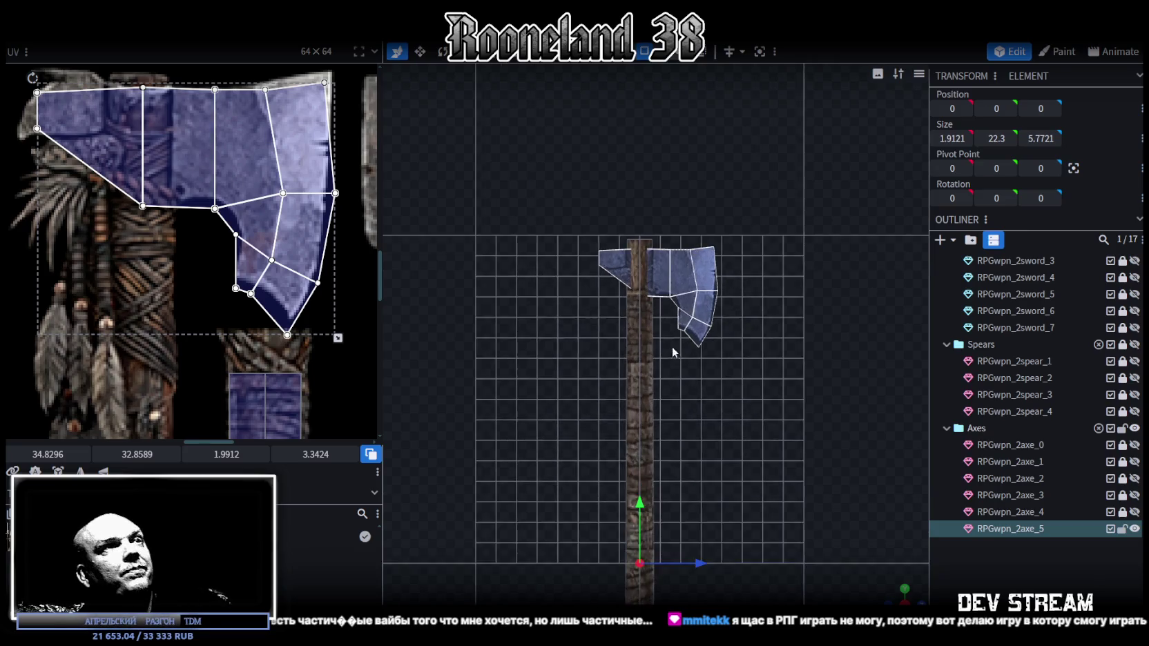
scroll(735, 471, "up", 2)
scroll(714, 463, "up", 2)
scroll(635, 387, "up", 2)
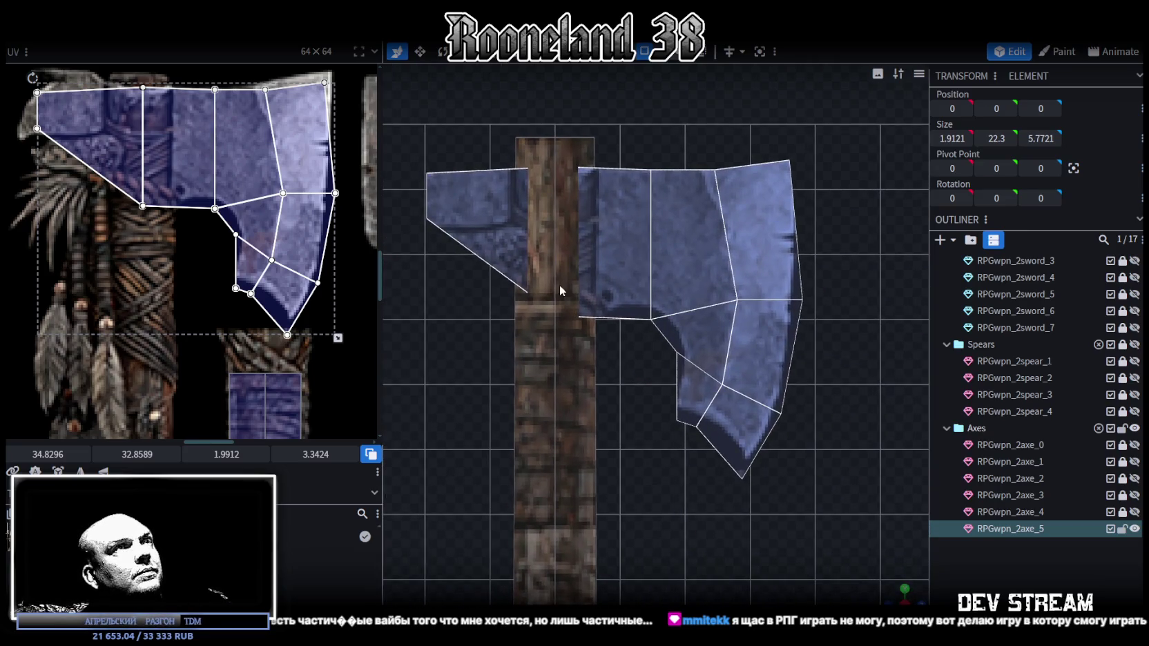
scroll(644, 54, "up", 1)
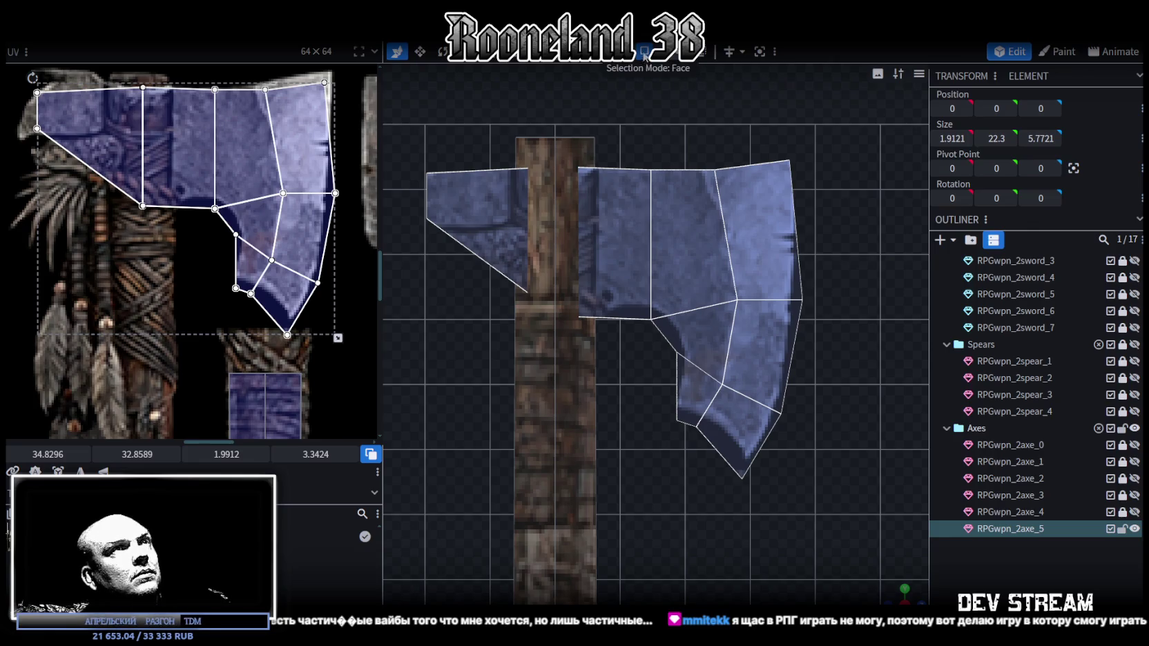
left_click_drag(906, 585, 889, 580)
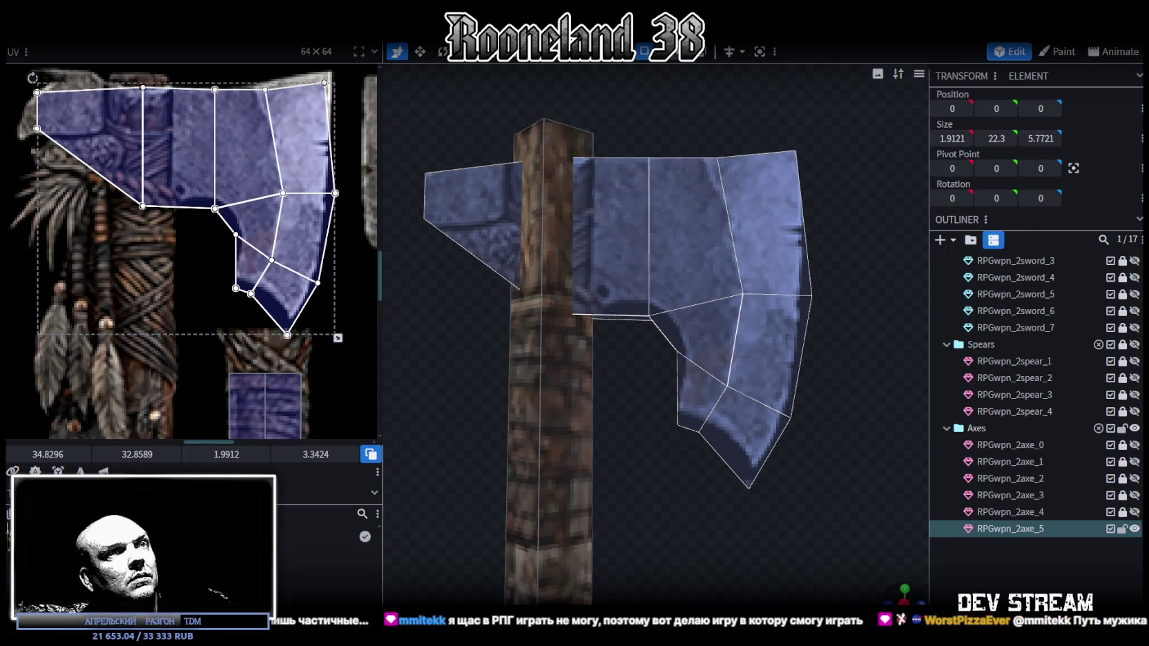
Raise the inner blade faces by 0.3 and 0.1, then move them back down
left_click(621, 321)
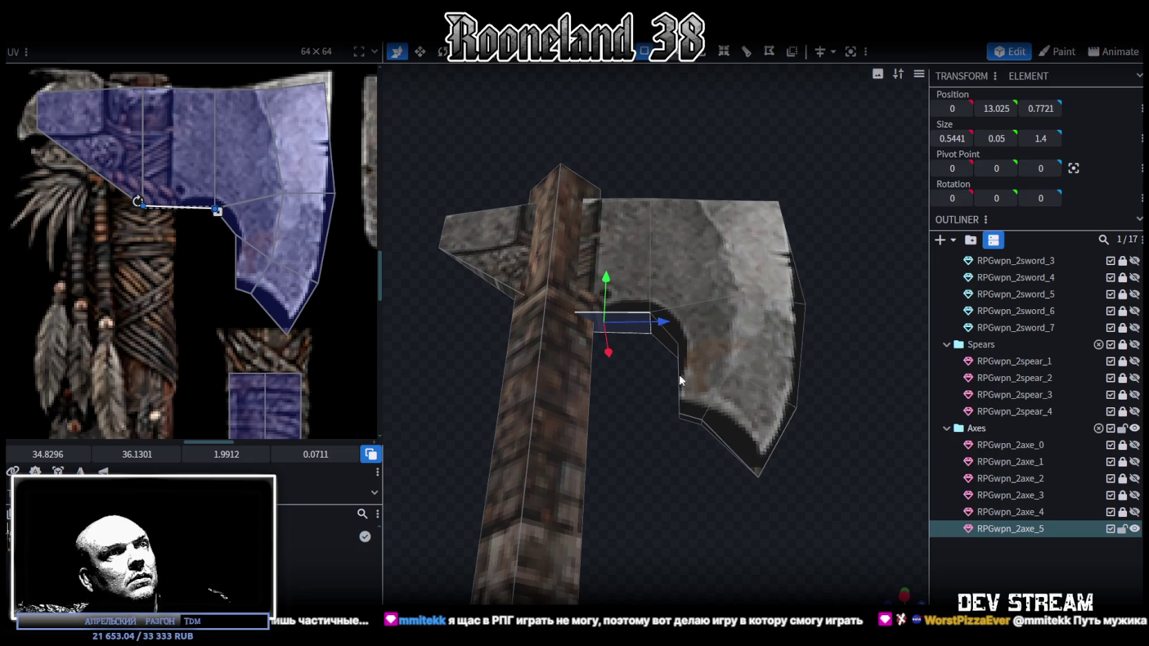
left_click(693, 423, "shift")
left_click(674, 338, "shift")
left_click_drag(657, 334, 658, 308)
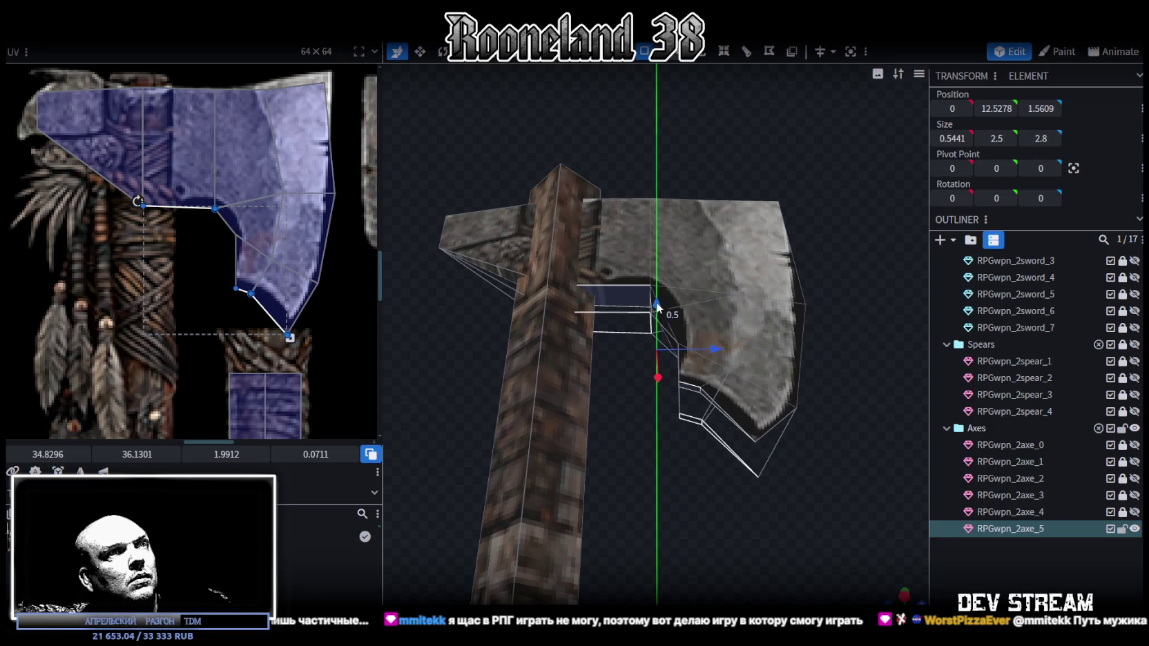
left_click_drag(856, 309, 850, 338)
right_click_drag(851, 338, 776, 331)
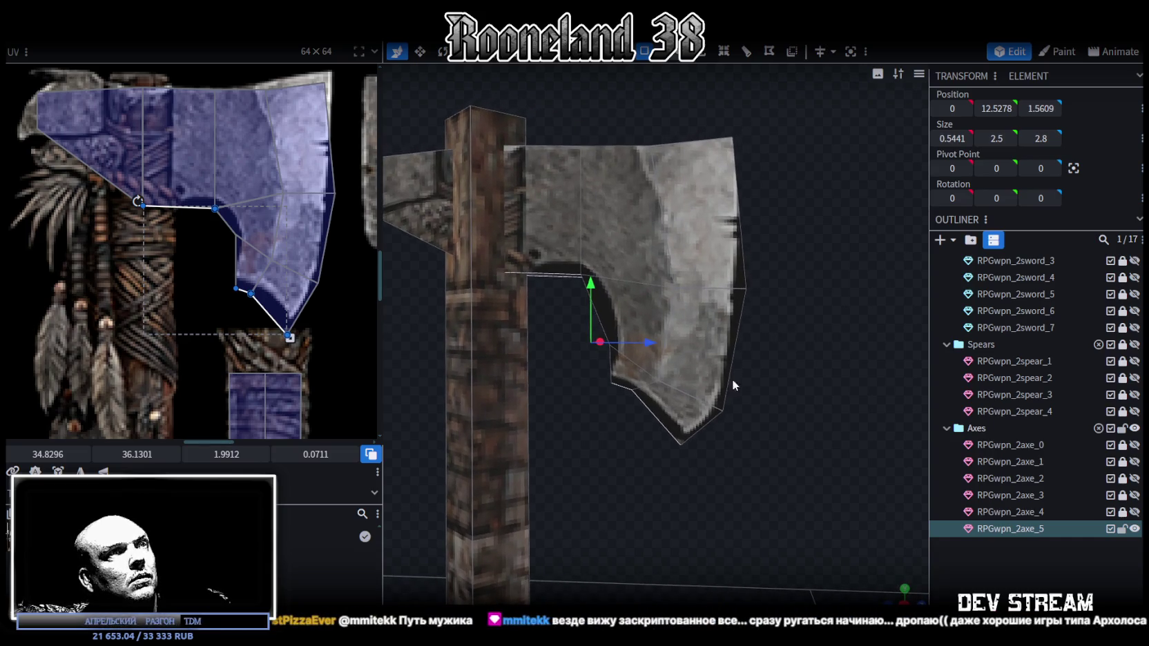
key("Down")
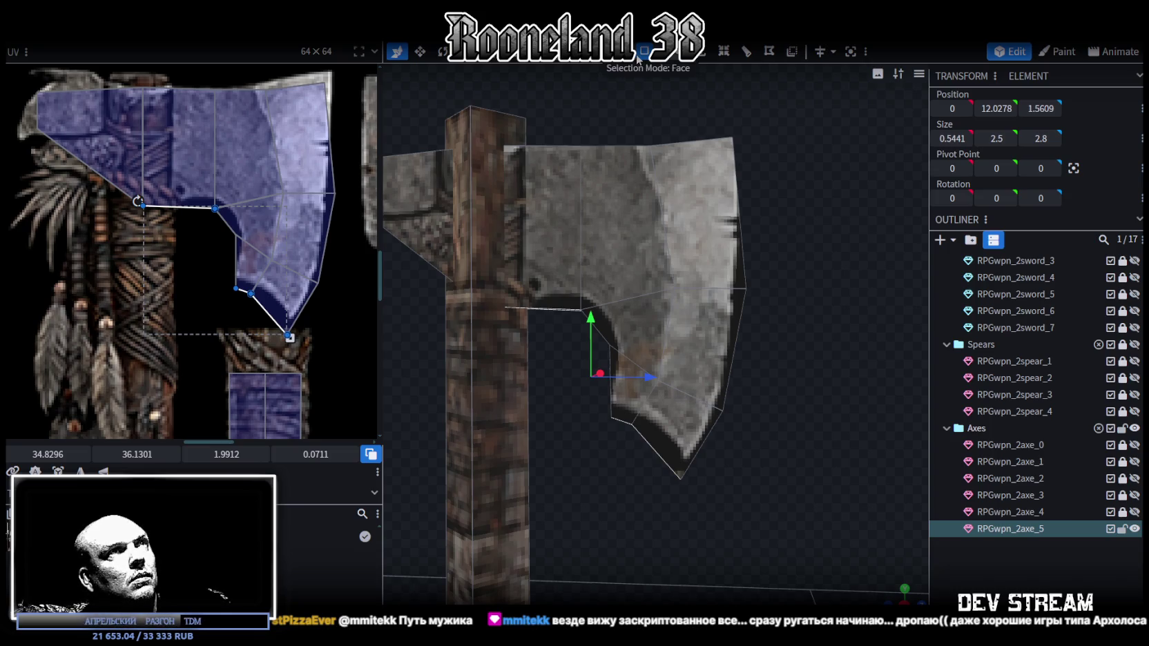
Select the small inner face and the two lower blade faces
left_click_drag(552, 428, 560, 319)
left_click(561, 320)
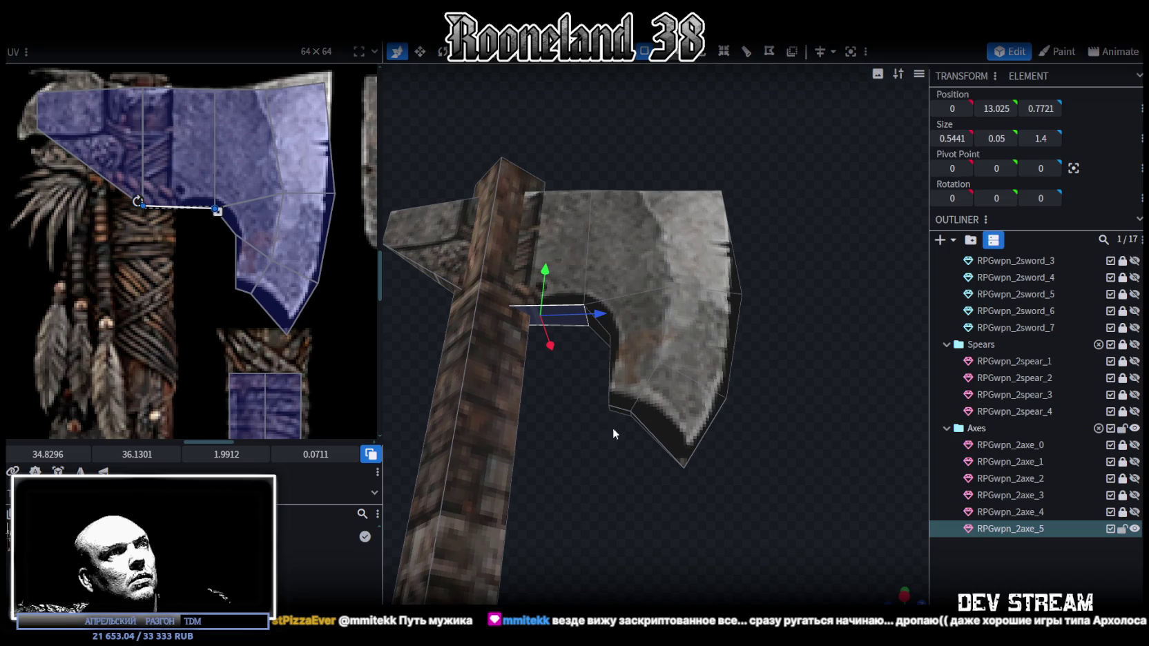
left_click(663, 408)
left_click(619, 391, "shift")
left_click_drag(762, 275, 785, 329)
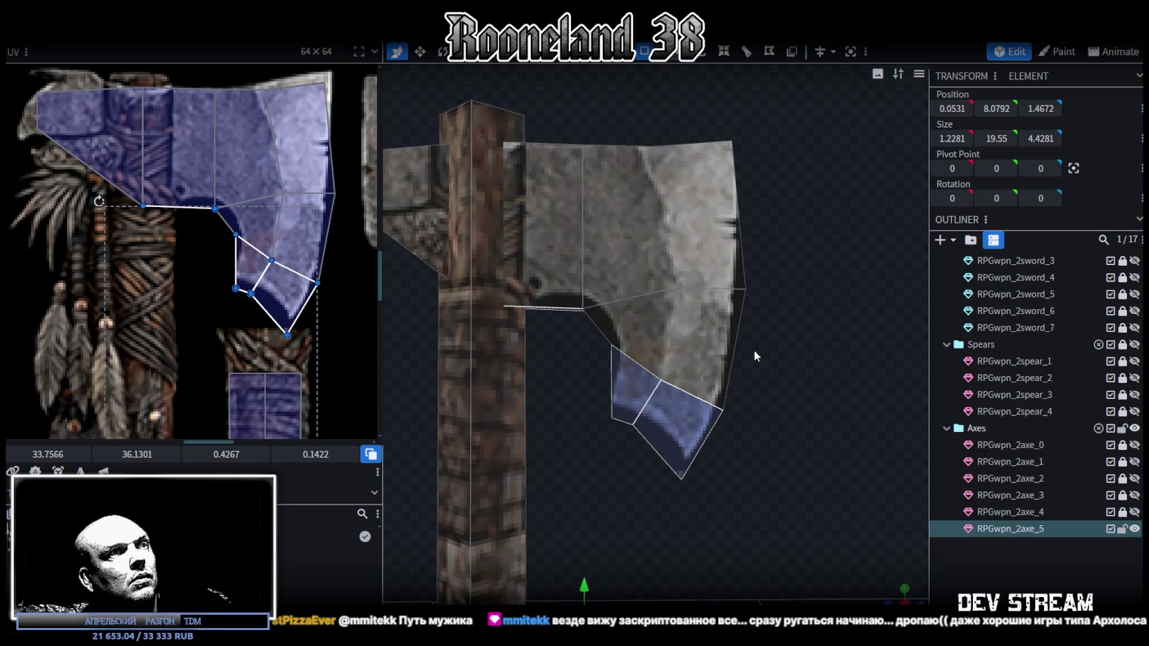
scroll(695, 437, "down", 3)
scroll(687, 339, "down", 2)
scroll(687, 339, "up", 2)
mouse_move(686, 340)
left_mouse_down()
mouse_move(738, 322)
mouse_move(757, 348)
left_mouse_up()
Add the remaining lower cutting faces and raise the selection 0.5 on Y
left_click(641, 298)
mouse_move(619, 310)
left_mouse_down()
mouse_move(607, 293)
mouse_move(733, 358)
mouse_move(725, 338)
left_mouse_up()
mouse_move(618, 310)
left_mouse_down()
mouse_move(682, 389)
mouse_move(661, 415)
mouse_move(581, 347)
mouse_move(619, 339)
mouse_move(662, 307)
mouse_move(746, 369)
left_mouse_up()
left_click(603, 267, "shift")
mouse_move(684, 283)
left_mouse_down()
mouse_move(732, 306)
mouse_move(752, 364)
mouse_move(650, 283)
left_mouse_up()
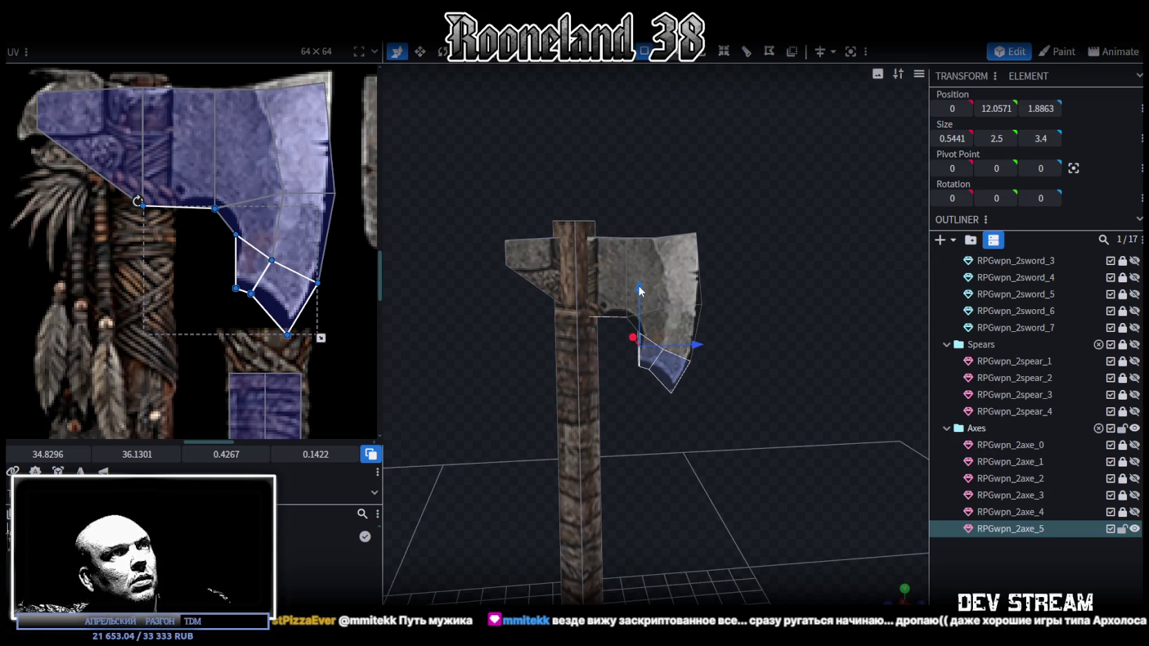
left_click_drag(640, 290, 639, 275)
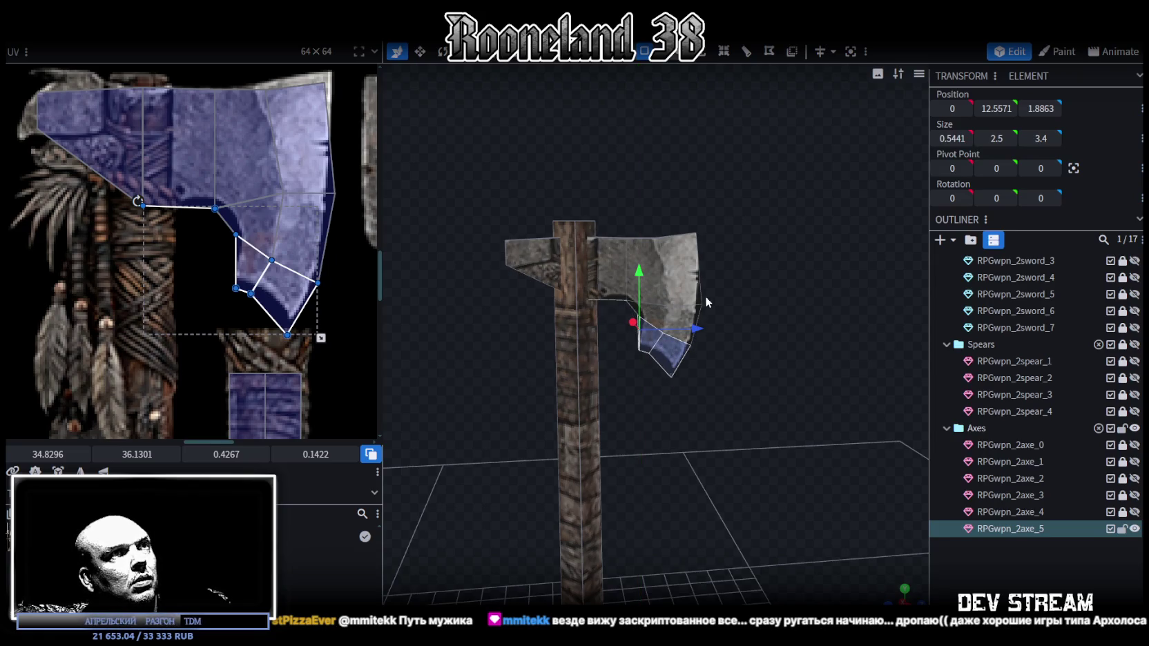
Raise the blade's thin top strip slightly
mouse_move(712, 298)
left_mouse_down()
mouse_move(724, 299)
mouse_move(713, 359)
mouse_move(680, 249)
left_mouse_up()
scroll(732, 248, "up", 3)
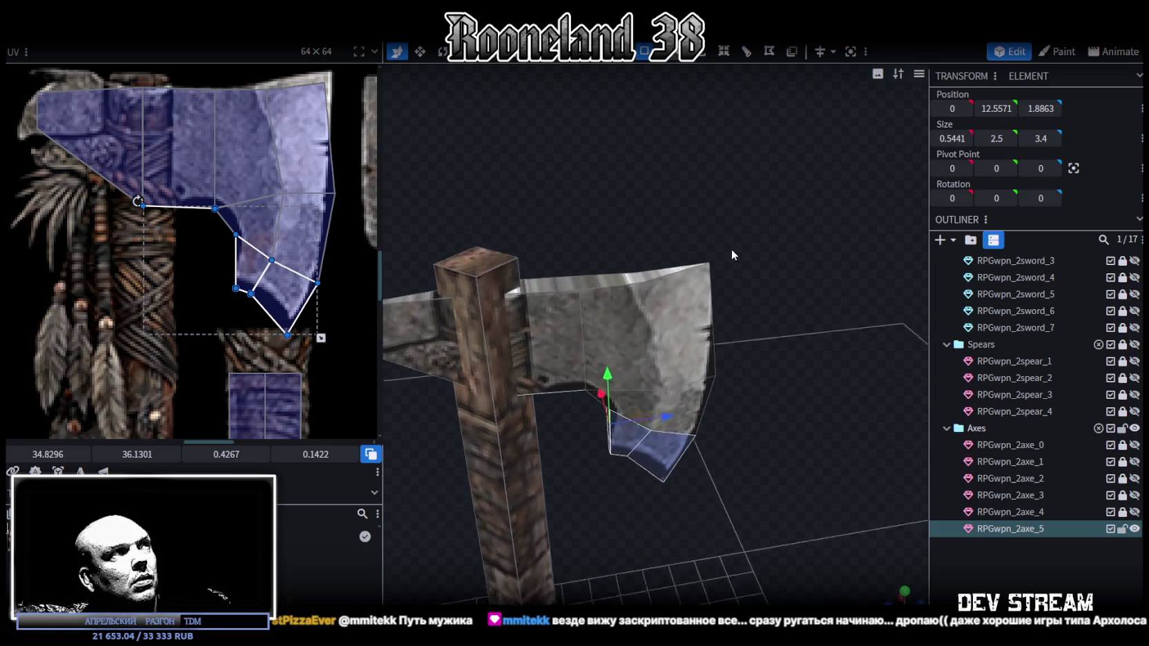
left_click(662, 284)
mouse_move(673, 231)
left_mouse_down()
mouse_move(665, 224)
mouse_move(764, 215)
mouse_move(747, 220)
left_mouse_up()
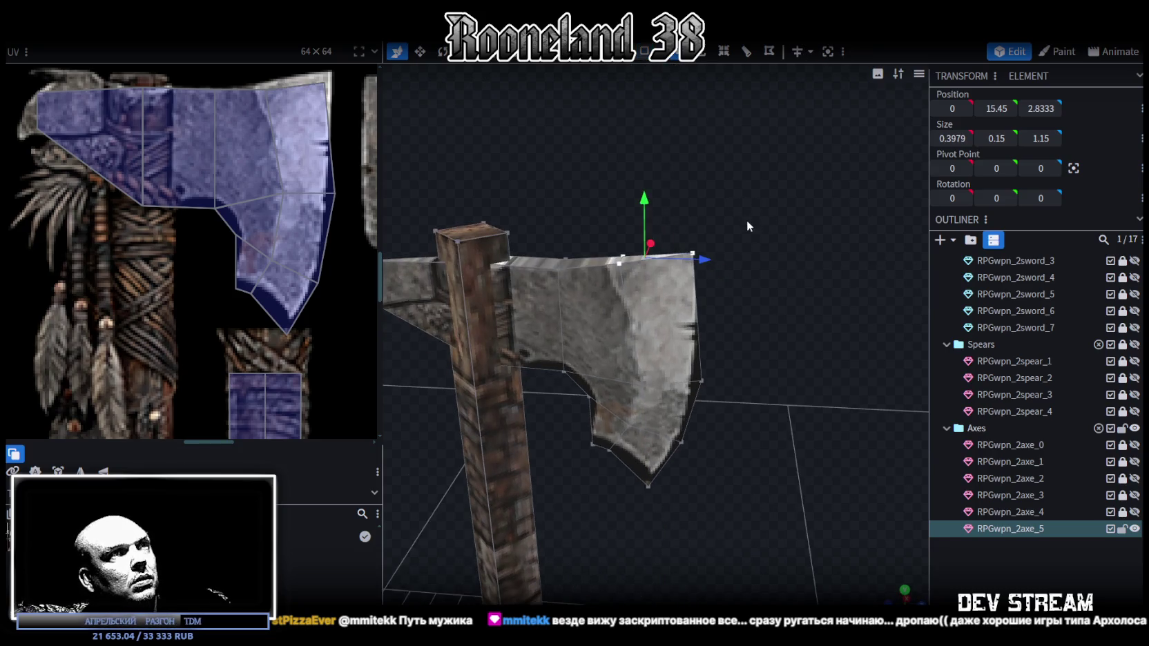
Raise the blade's top corner vertex on Y and pick the outer edge vertex
left_click(692, 253)
left_click_drag(694, 195, 693, 182)
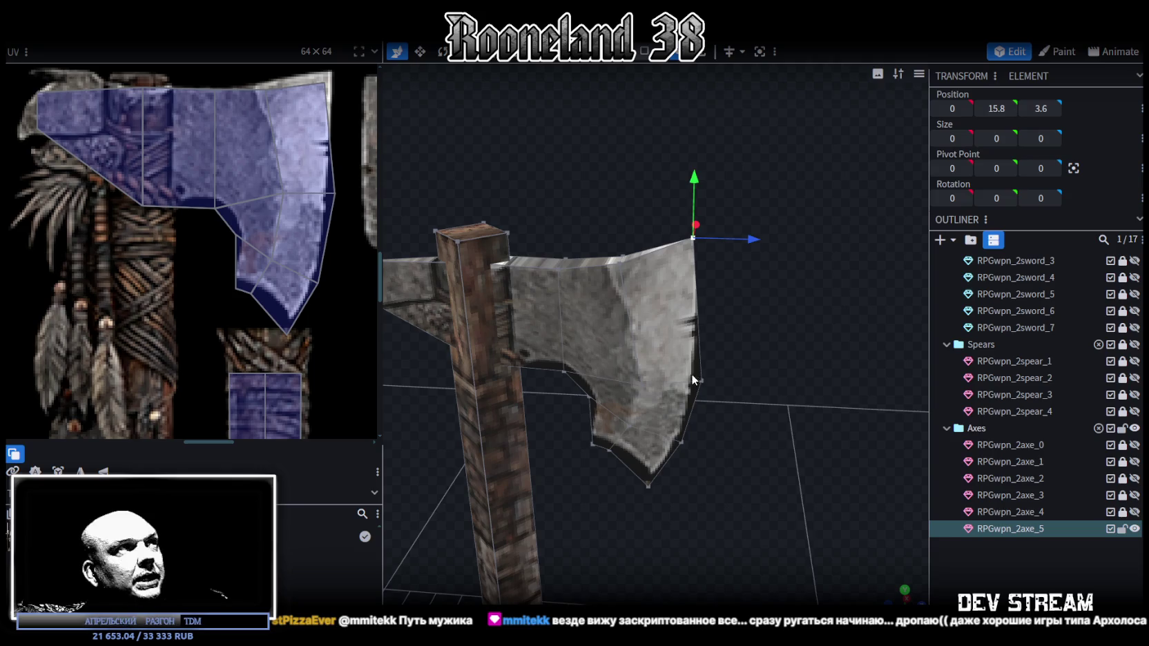
left_click_drag(719, 384, 758, 328)
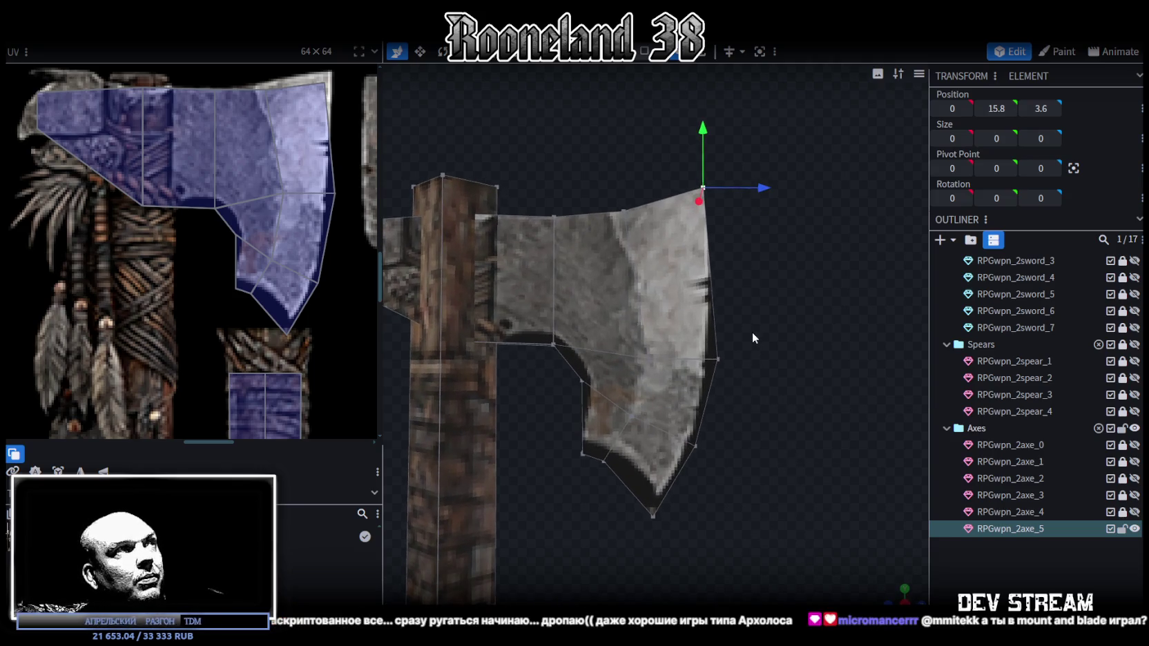
left_click(718, 359)
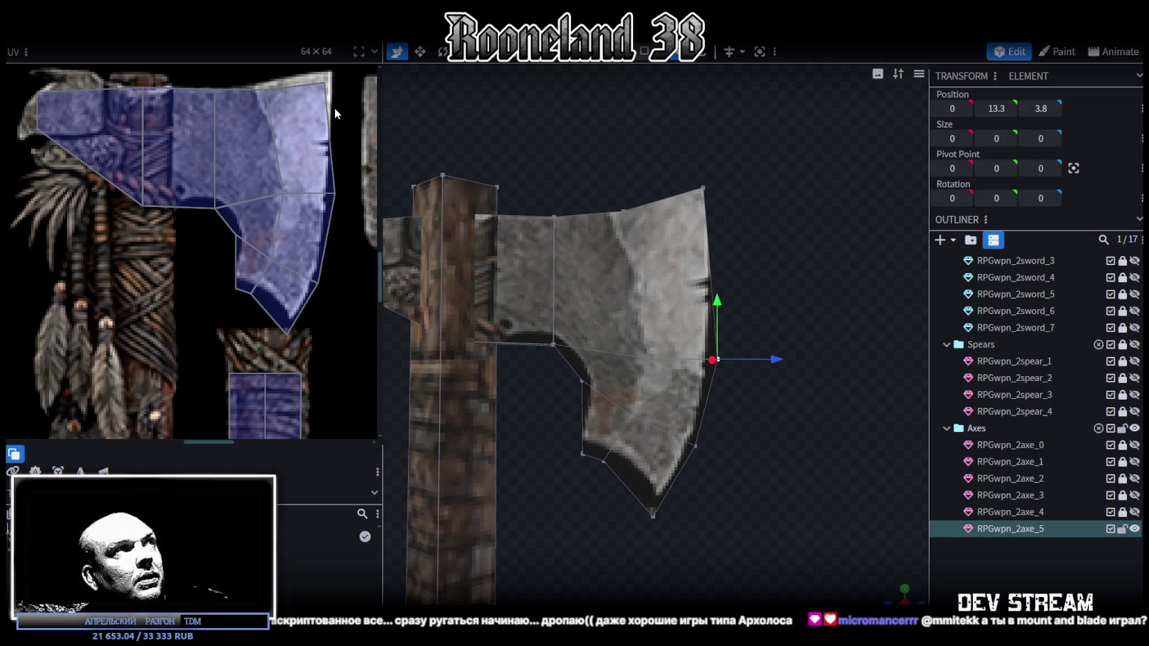
Move the upper blade face's top UV vertex left and its top-right vertex to the texture edge
middle_click_drag(334, 111, 333, 150)
left_click(260, 133)
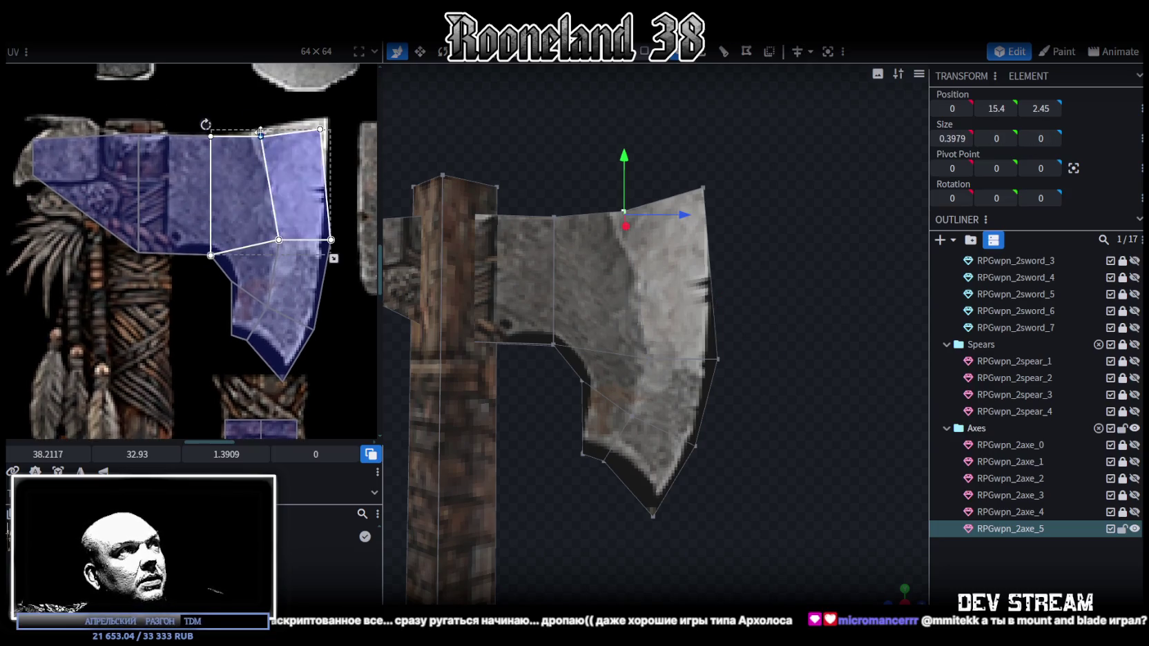
scroll(261, 133, "up", 3)
left_click_drag(261, 165, 222, 166)
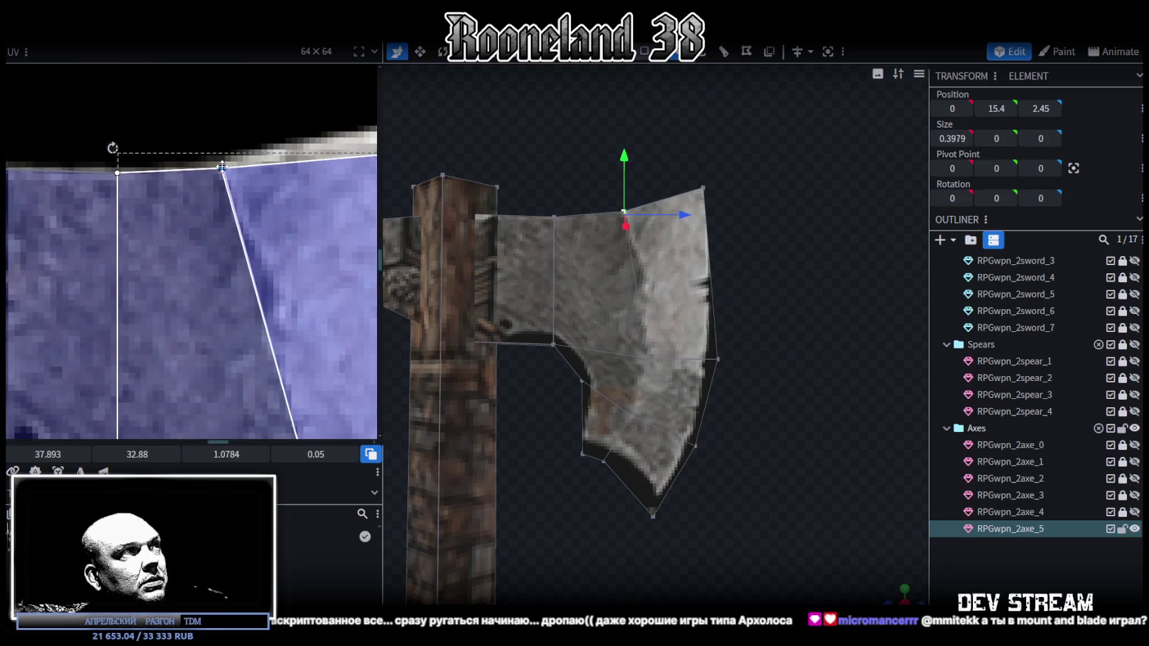
scroll(221, 166, "down", 2)
middle_click_drag(276, 138, 222, 178)
left_click(279, 202)
scroll(292, 189, "up", 2)
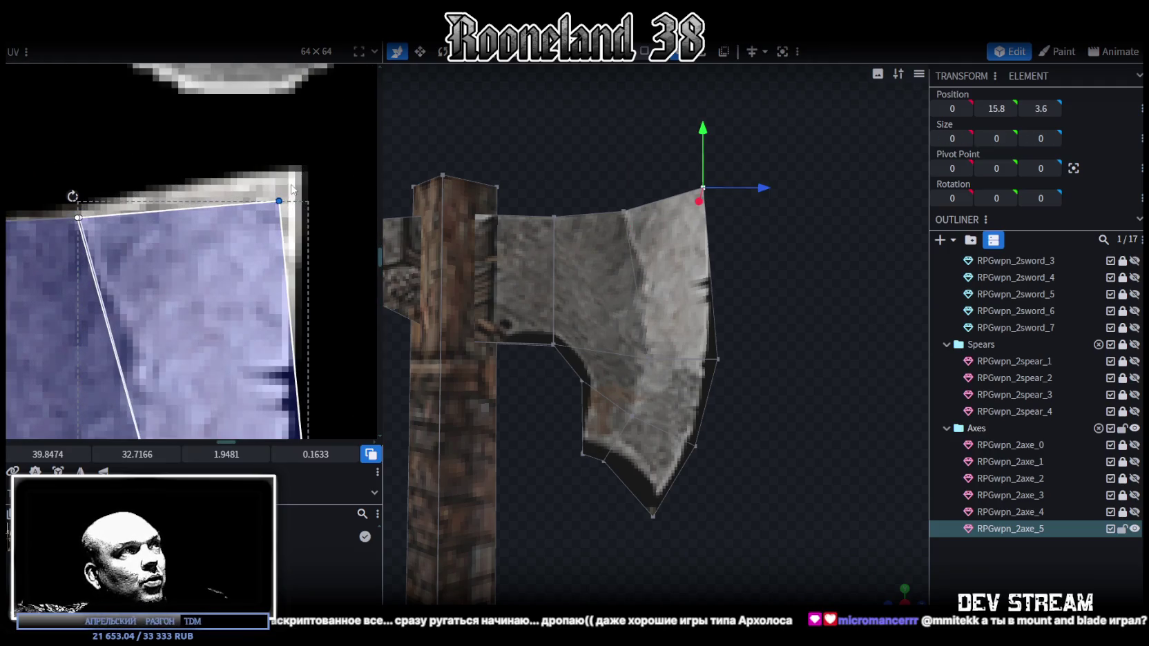
left_click_drag(279, 202, 293, 192)
scroll(313, 300, "down", 1)
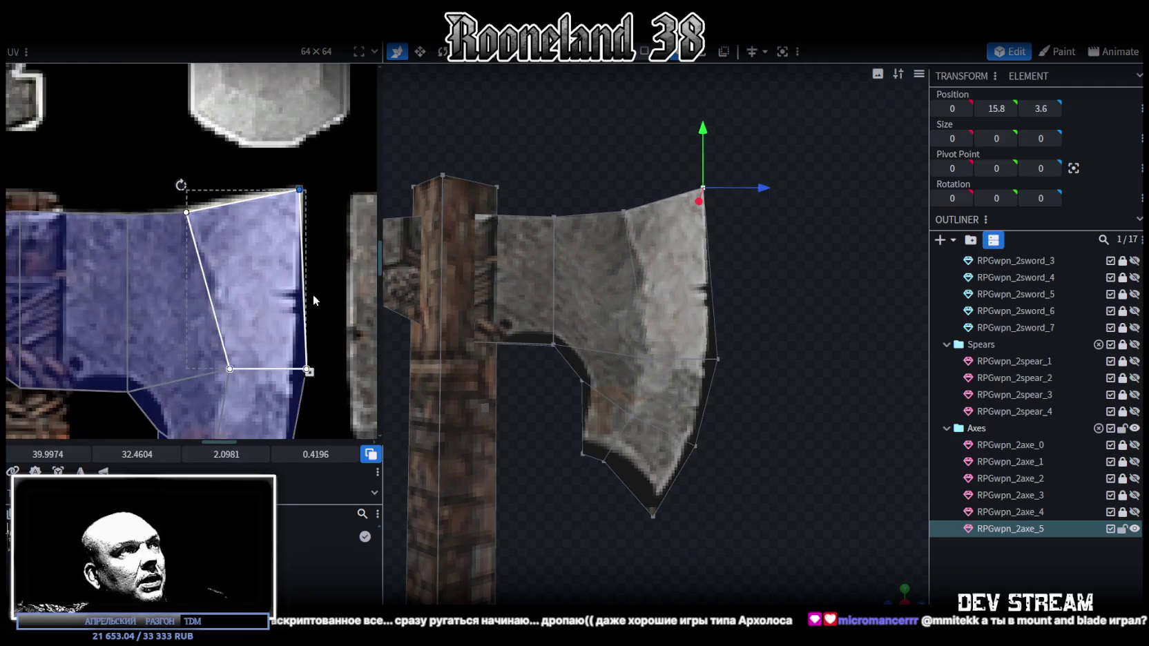
Shift the upper face's bottom UV edge left so its right vertex meets the blade edge
left_click(307, 314)
scroll(277, 314, "up", 2)
scroll(230, 311, "up", 1)
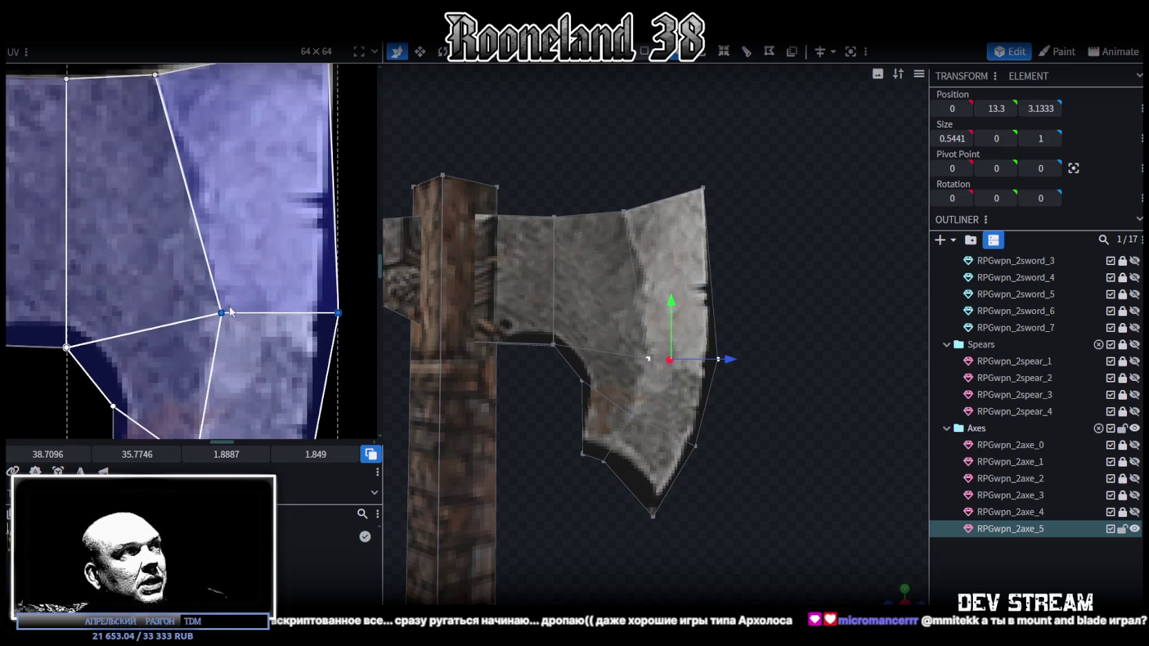
left_click_drag(222, 313, 202, 313)
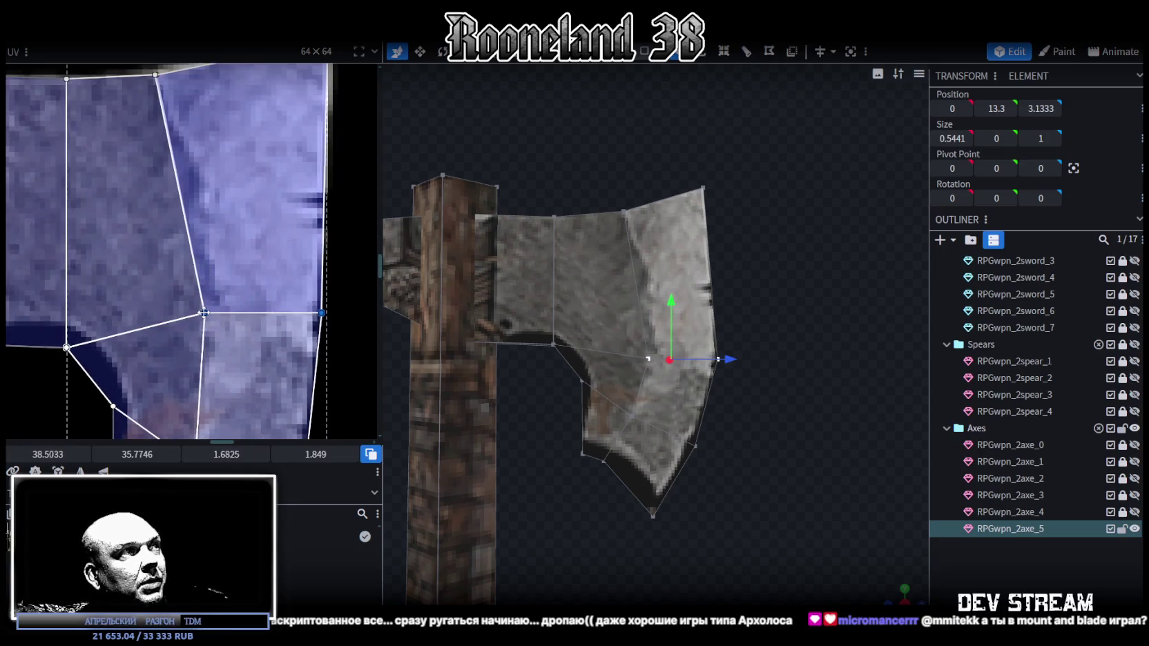
left_click(322, 313)
left_click_drag(322, 313, 313, 313)
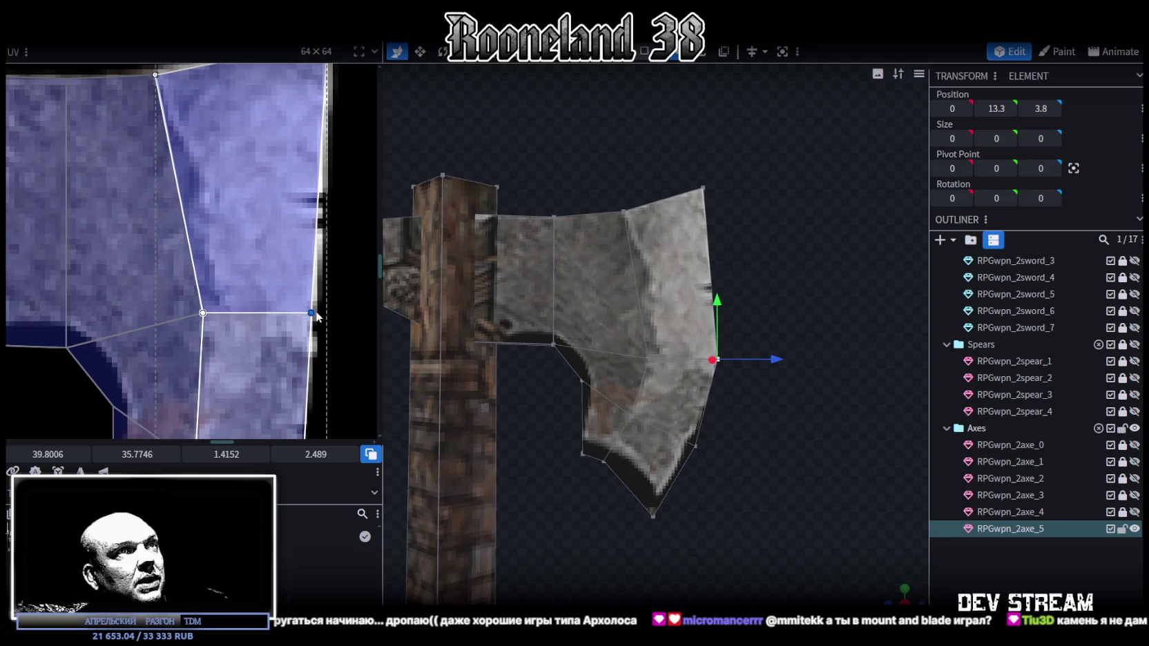
scroll(332, 322, "down", 2)
scroll(277, 311, "down", 2)
scroll(212, 297, "up", 1)
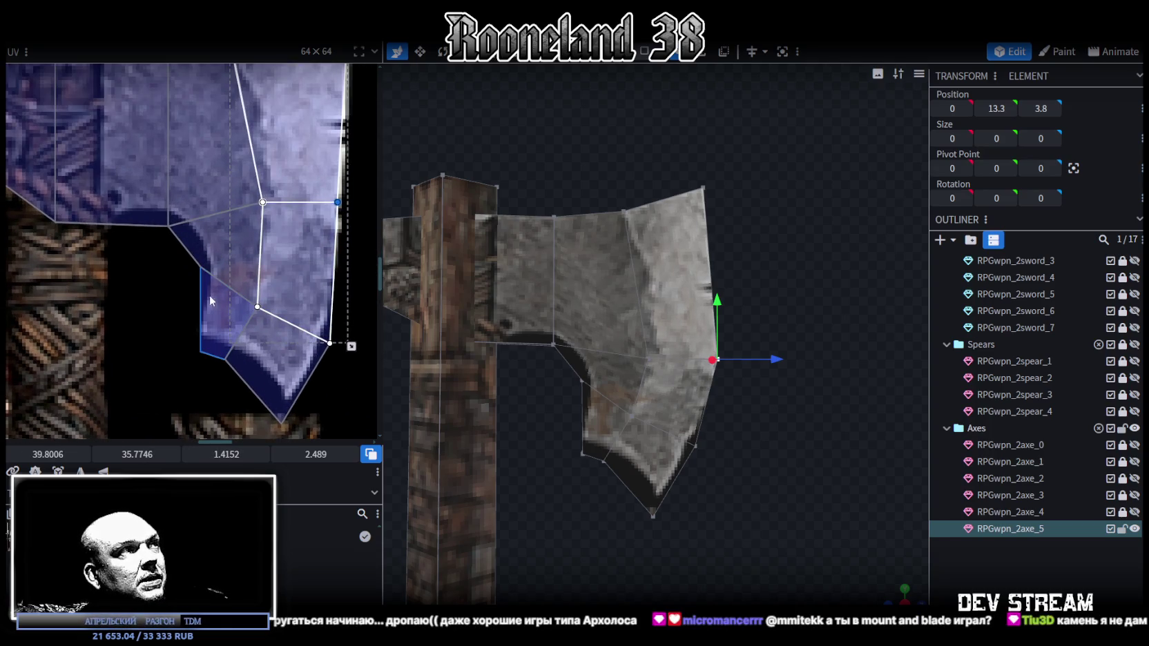
scroll(132, 260, "up", 2)
left_click(228, 276)
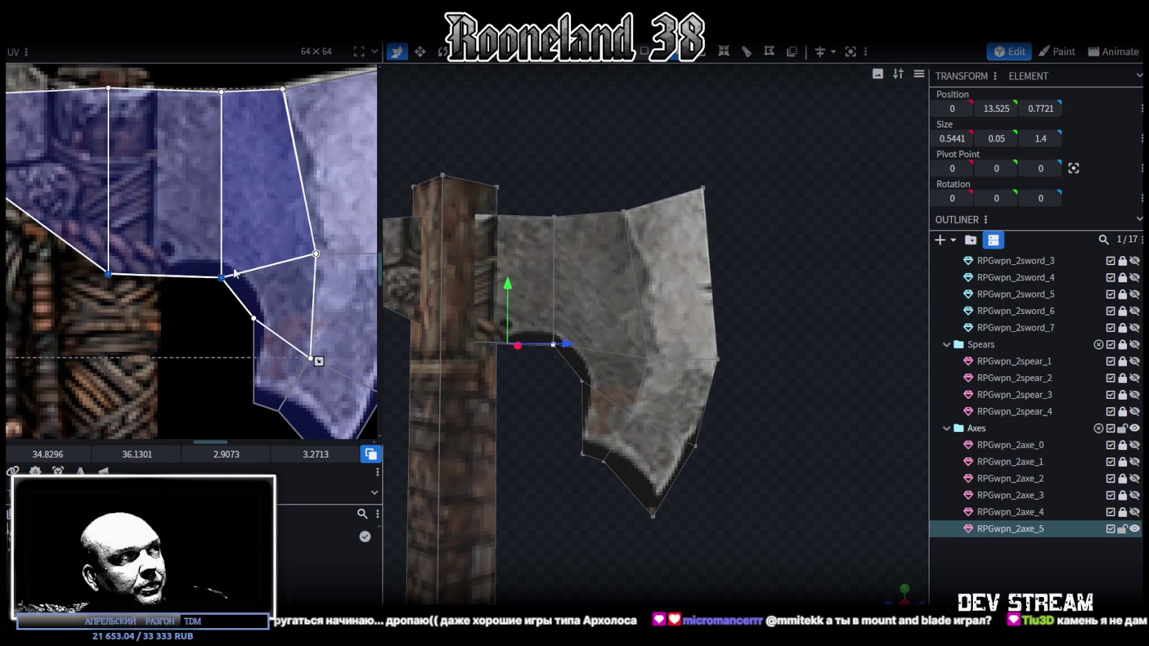
Raise the lower blade edge and shift the lower blade face UVs up on the texture
left_click_drag(131, 456, 123, 456)
scroll(233, 360, "down", 3)
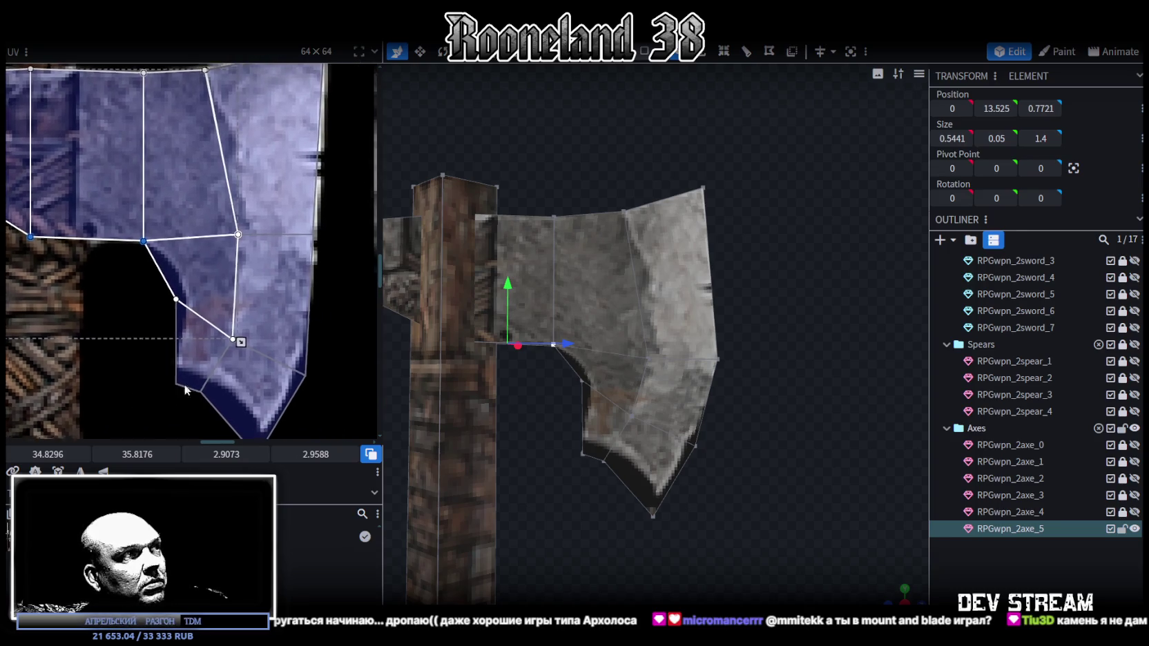
scroll(101, 373, "right", 3)
left_click_drag(308, 401, 114, 213)
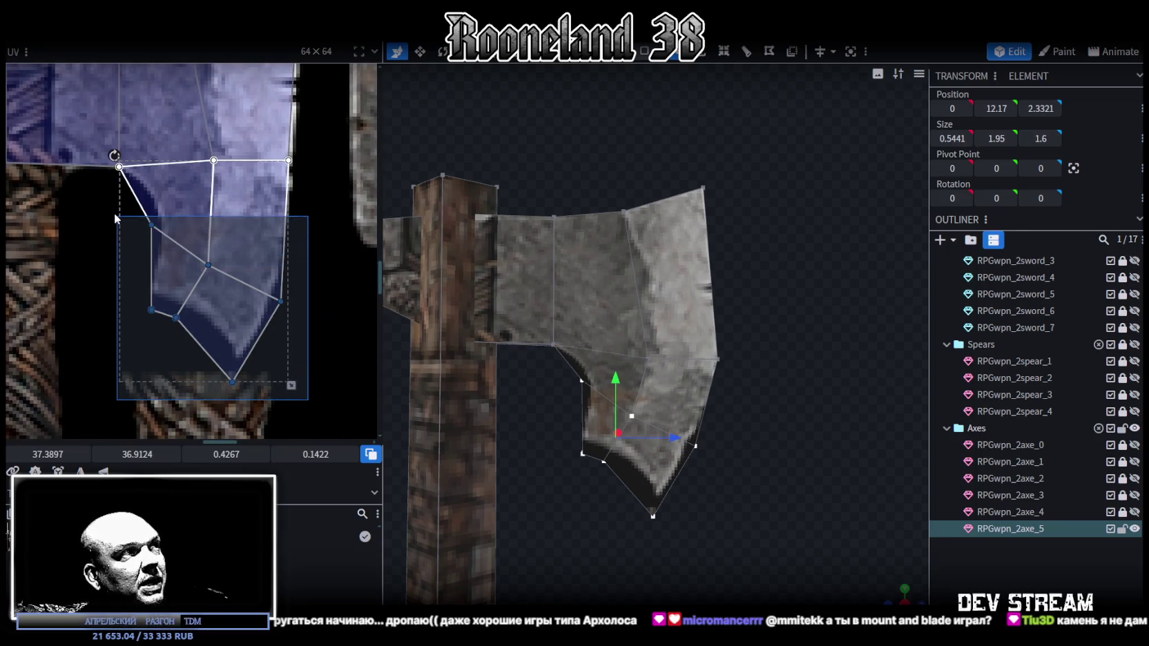
left_click_drag(142, 454, 154, 455)
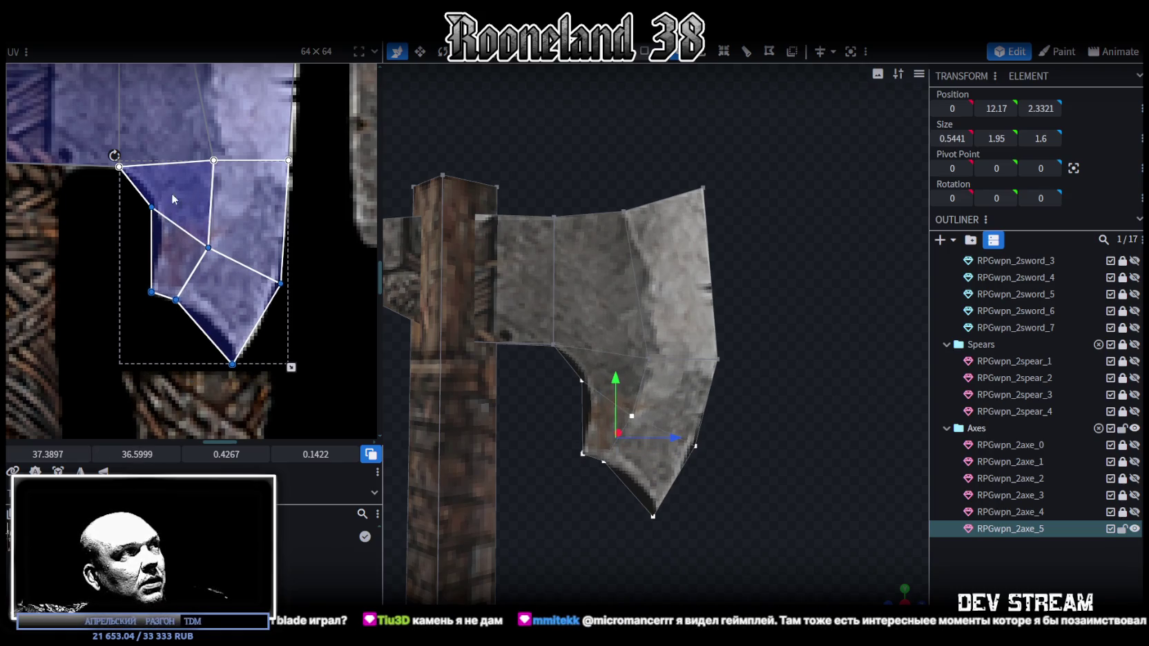
Move the left blade face UVs up and slide the inner edge vertex right onto the blade
left_click(217, 237)
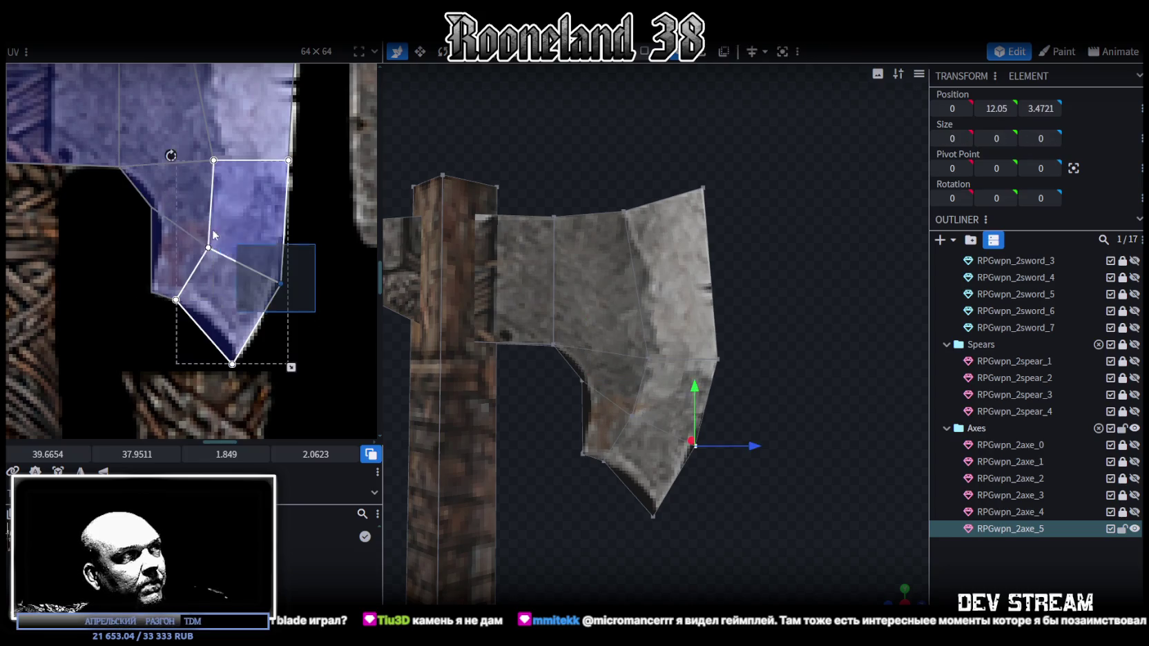
left_click(197, 219, "shift")
left_click_drag(136, 458, 128, 458)
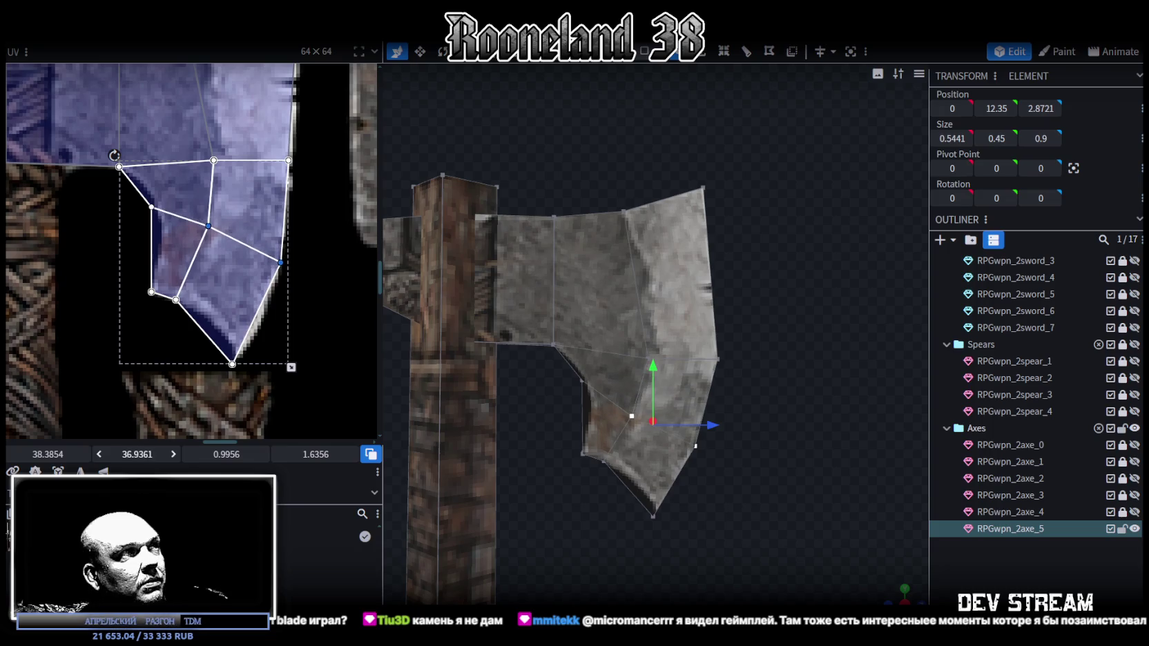
left_click(164, 187)
left_click(150, 207)
left_click_drag(38, 461, 45, 461)
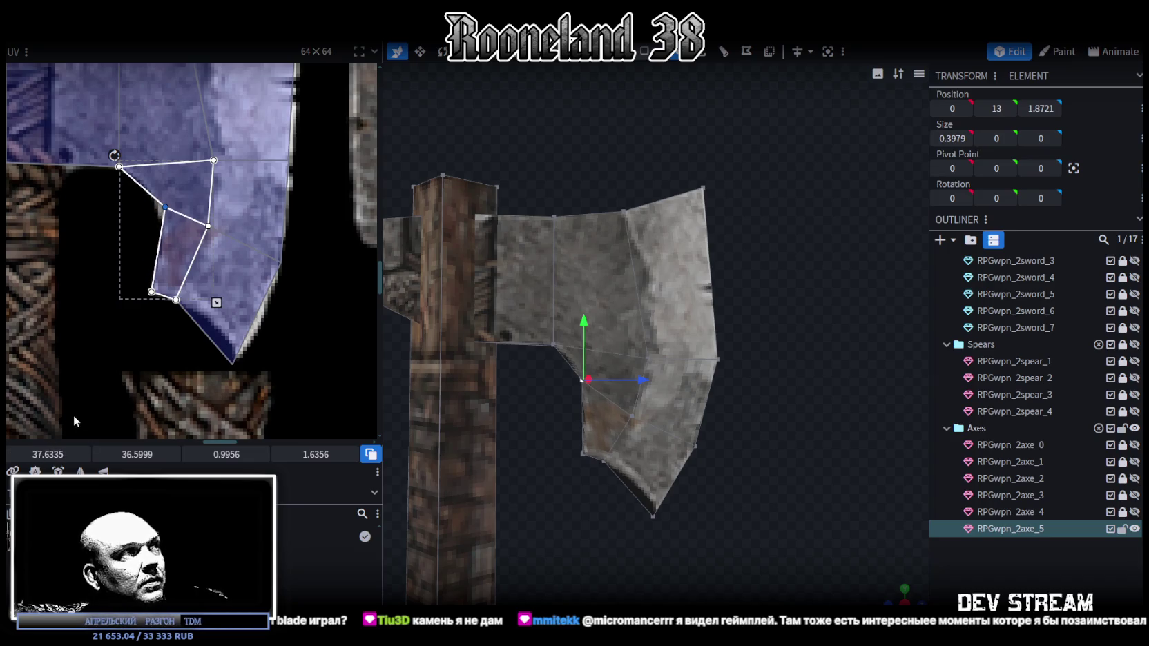
left_click_drag(38, 455, 43, 454)
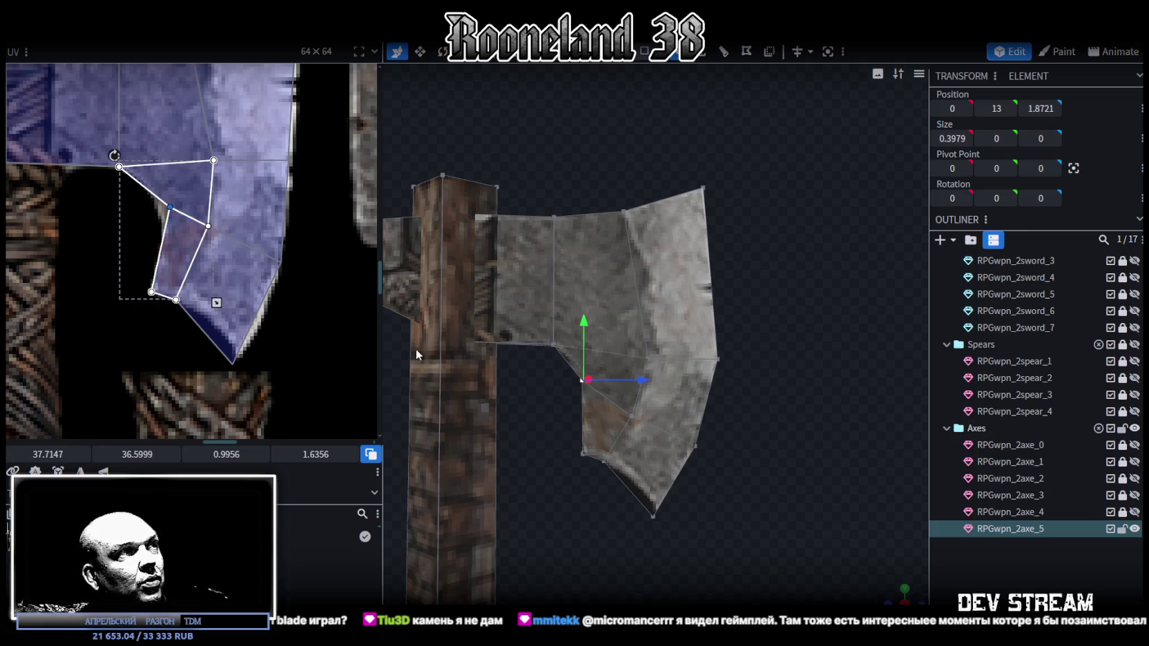
Shift the lower-right blade face's UVs right and slightly up
left_click(204, 278)
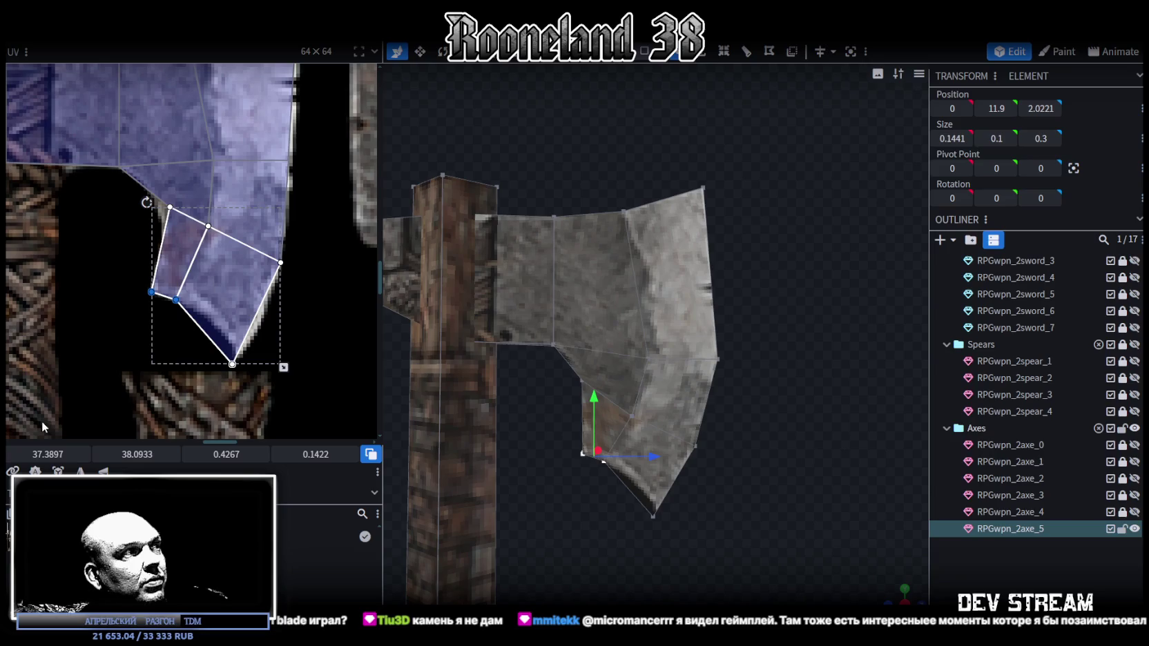
left_click_drag(41, 457, 47, 454)
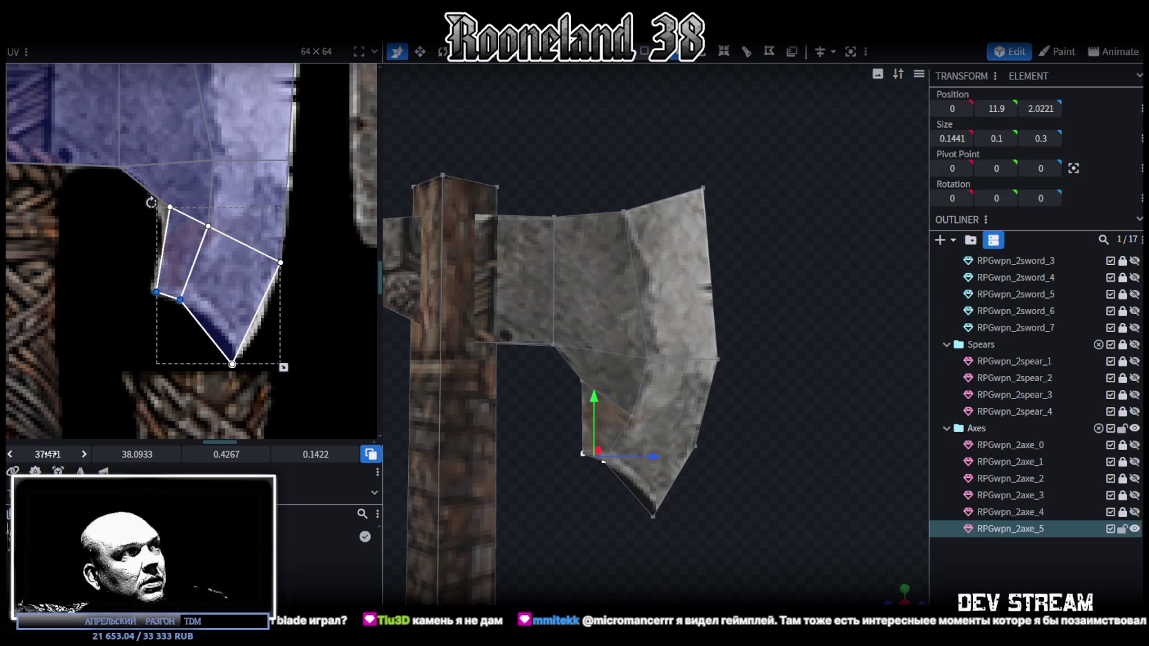
left_click_drag(151, 457, 147, 457)
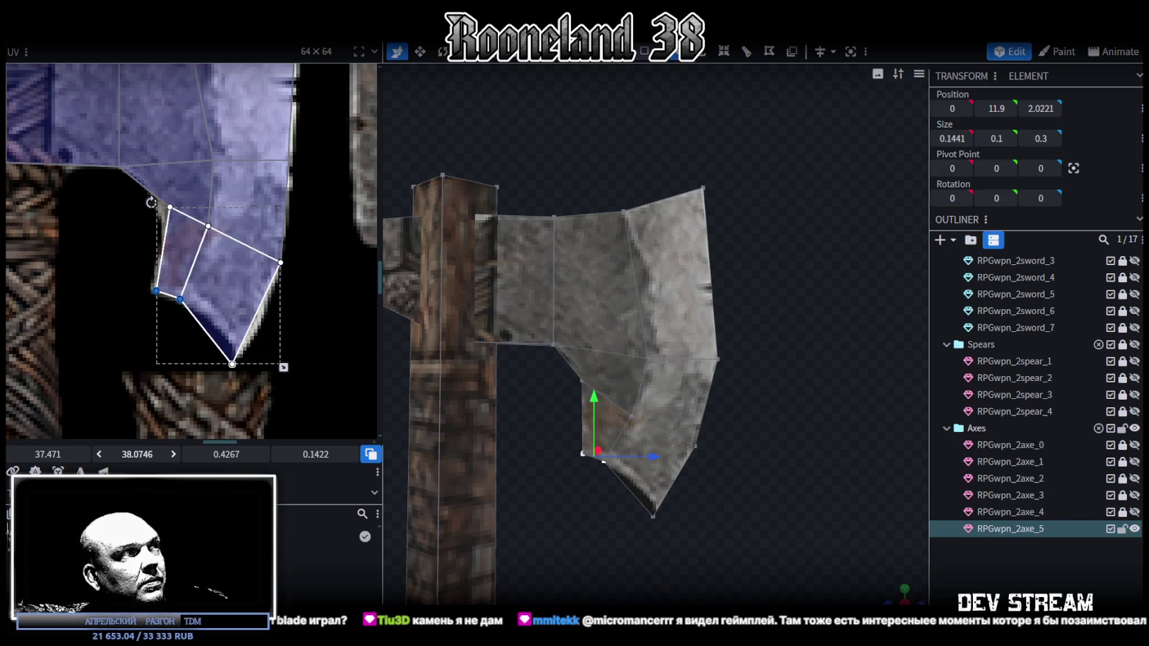
Refit the blade's bottom tip vertex UV up and right to match the steel edge
left_click(232, 364)
left_click_drag(137, 454, 119, 446)
left_click_drag(48, 454, 57, 454)
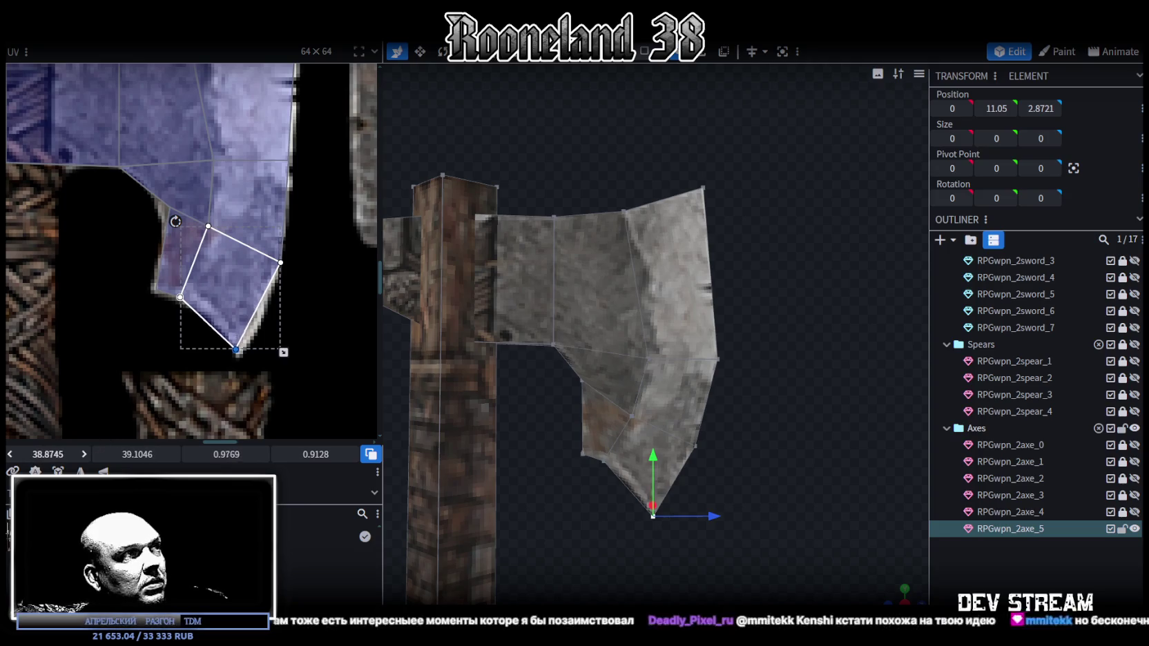
left_click_drag(137, 454, 132, 454)
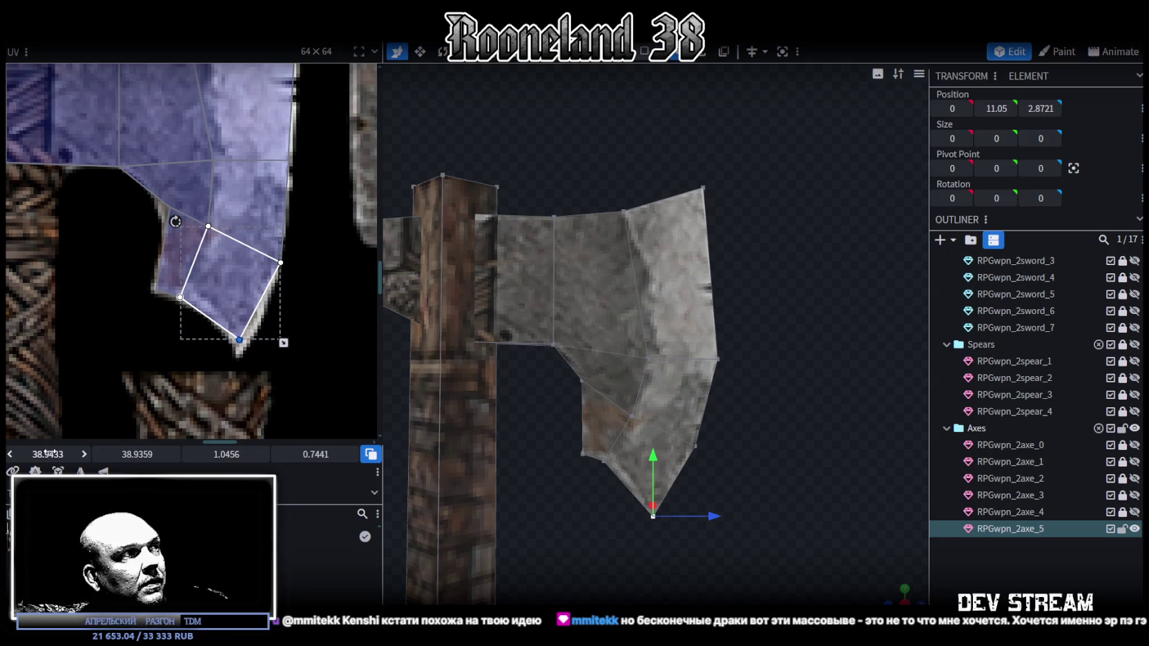
left_click_drag(48, 454, 51, 454)
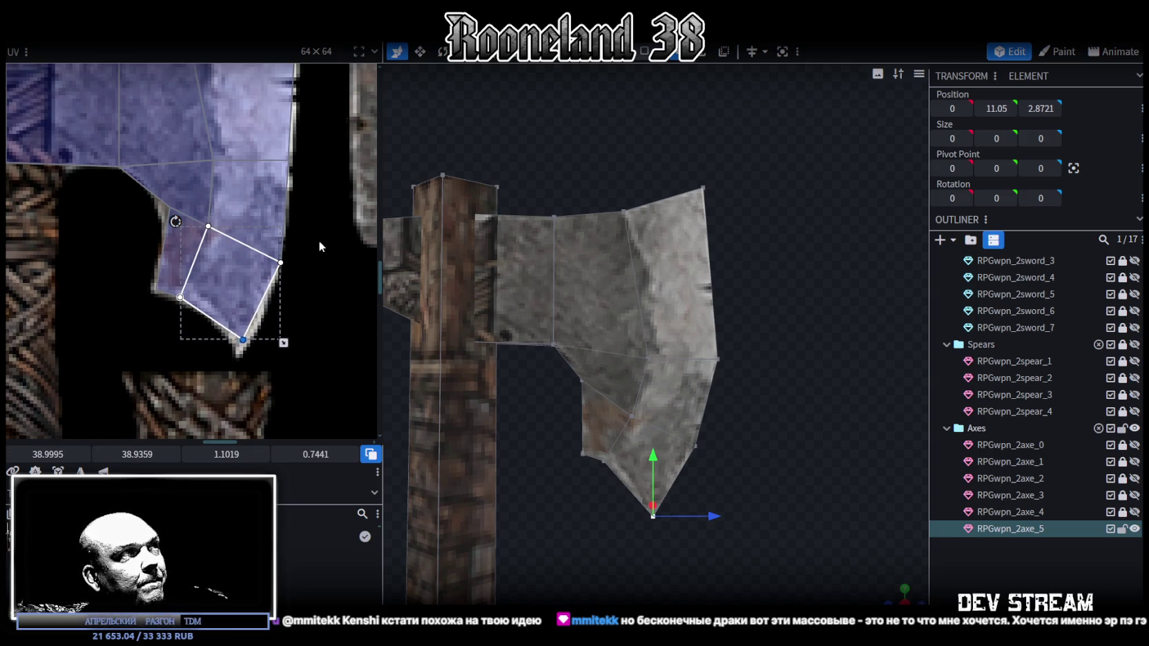
scroll(319, 240, "up", 2)
scroll(318, 241, "up", 5)
scroll(325, 301, "down", 2, "ctrl")
scroll(311, 304, "down", 2, "ctrl")
scroll(290, 304, "down", 2, "ctrl")
scroll(262, 276, "down", 1, "ctrl")
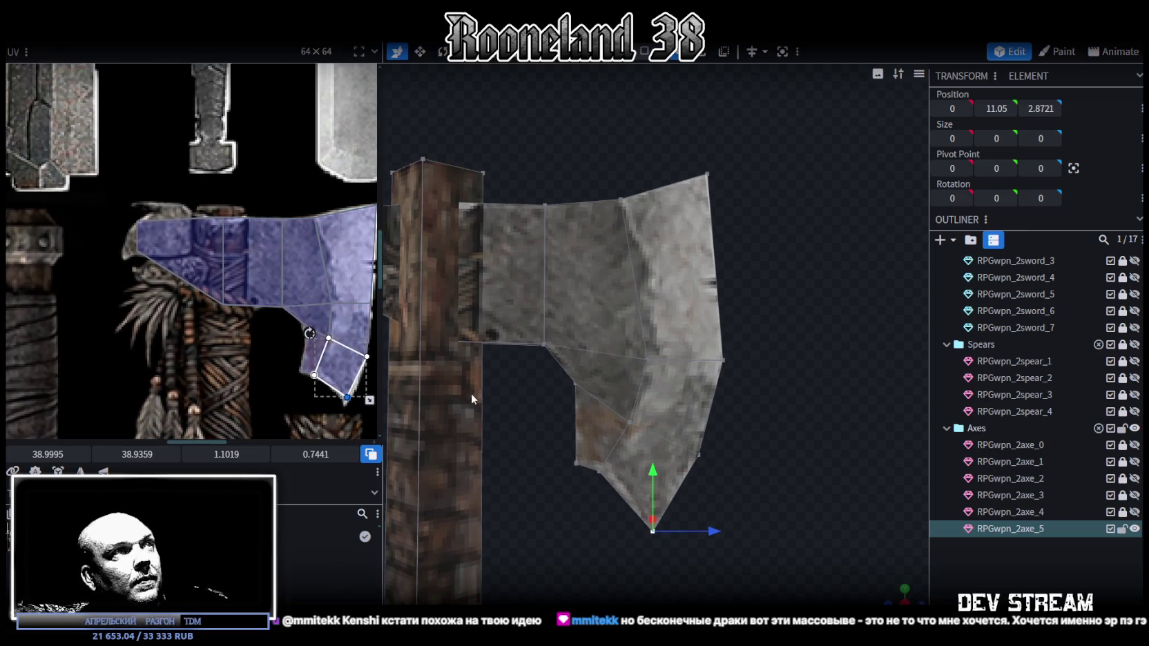
left_click_drag(471, 393, 564, 411)
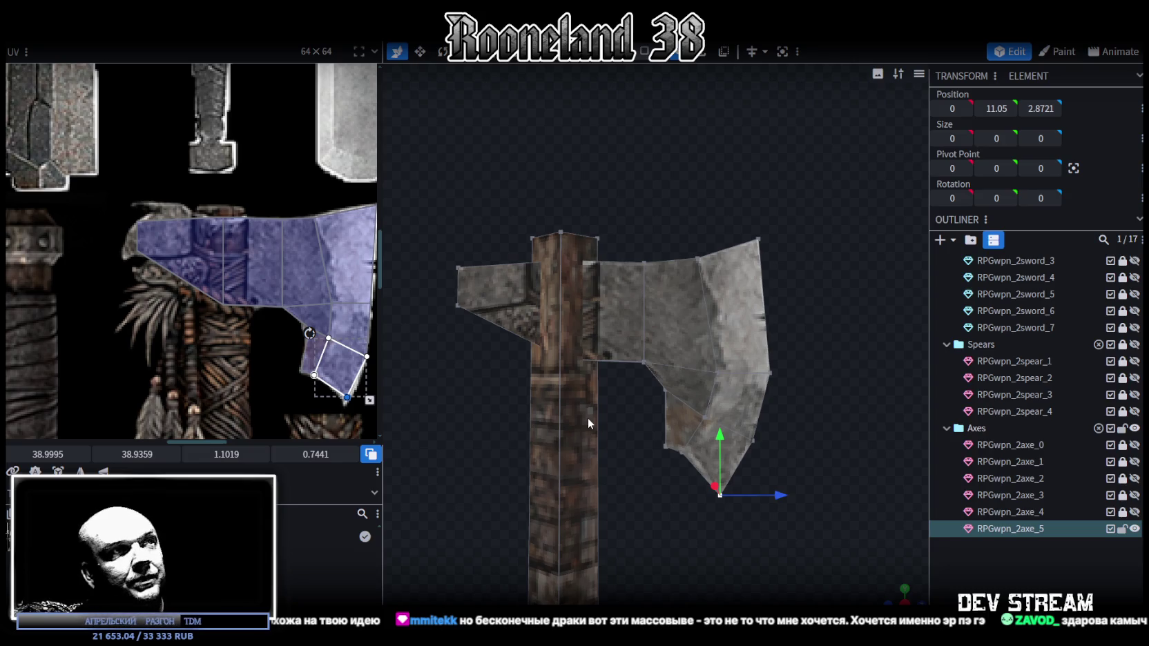
key("Escape")
scroll(607, 430, "down", 3)
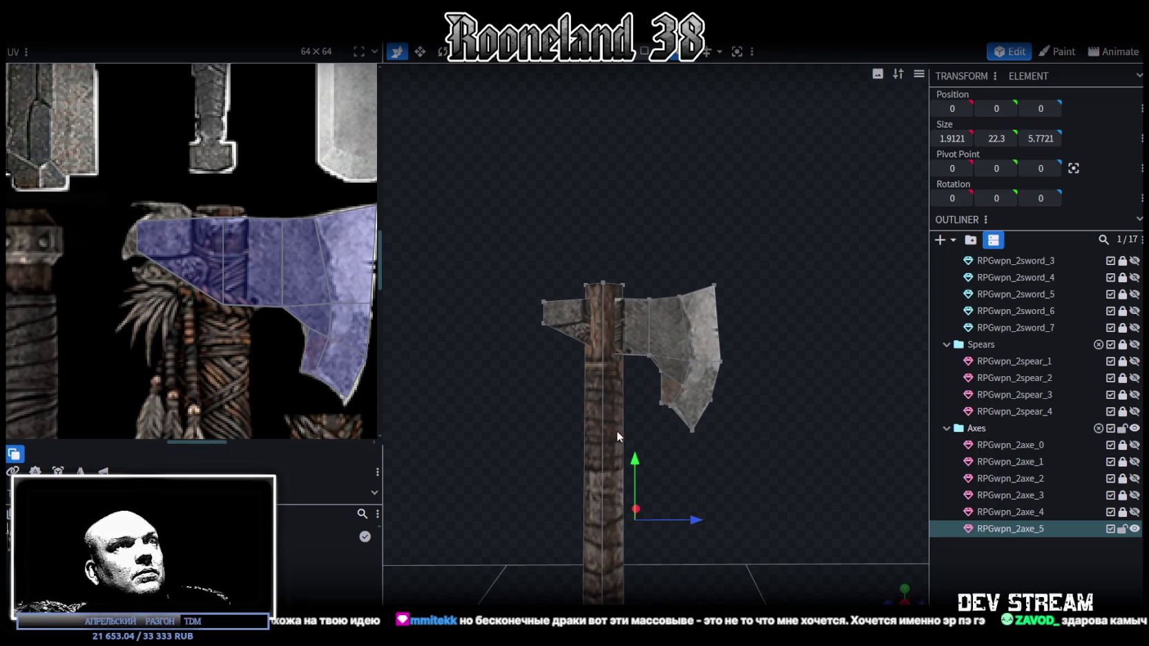
mouse_move(784, 460)
left_mouse_down()
mouse_move(795, 478)
mouse_move(752, 473)
mouse_move(642, 120)
left_mouse_up()
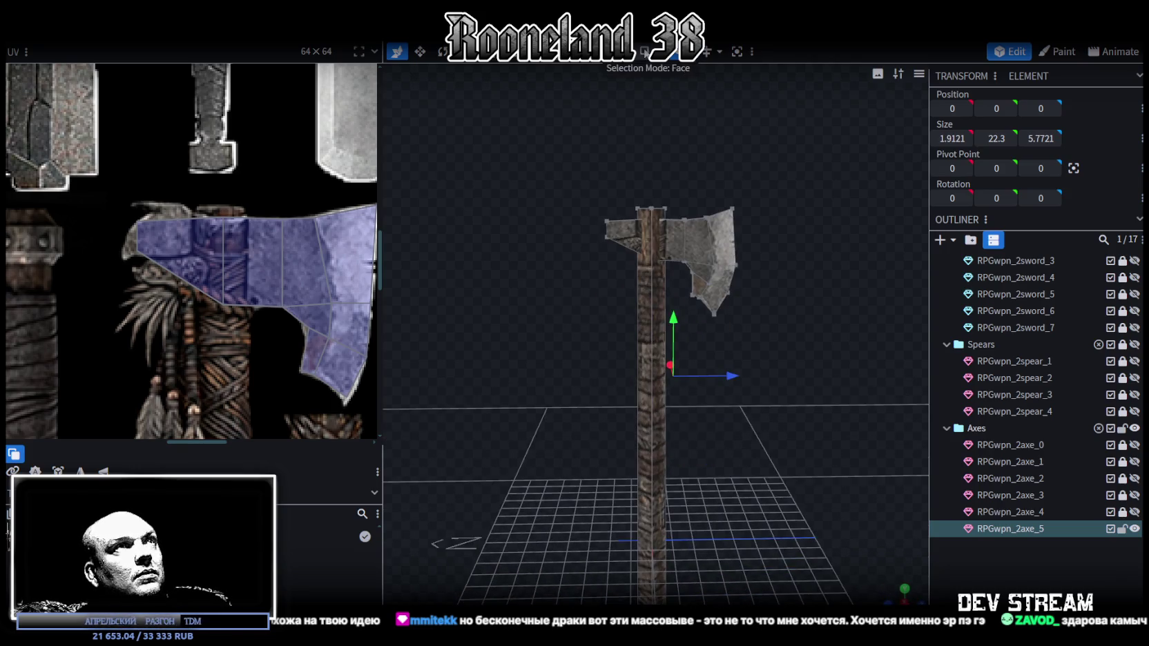
left_click(652, 375)
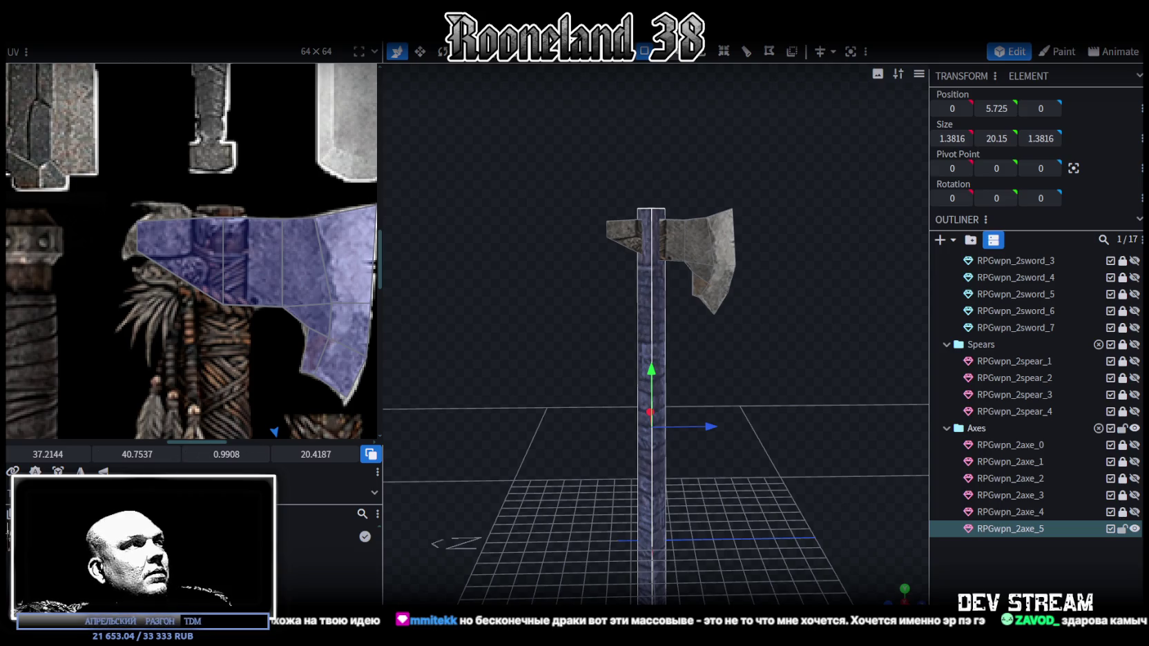
left_click_drag(746, 444, 663, 283)
left_click(660, 278)
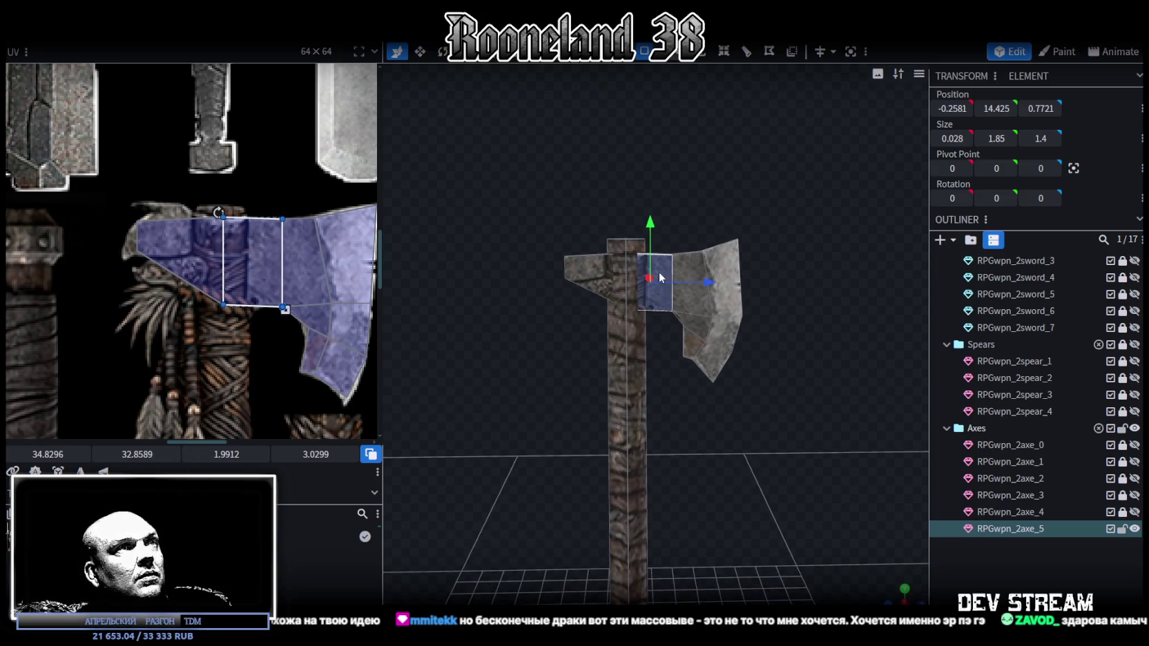
scroll(661, 346, "up", 2)
left_click_drag(861, 240, 719, 191)
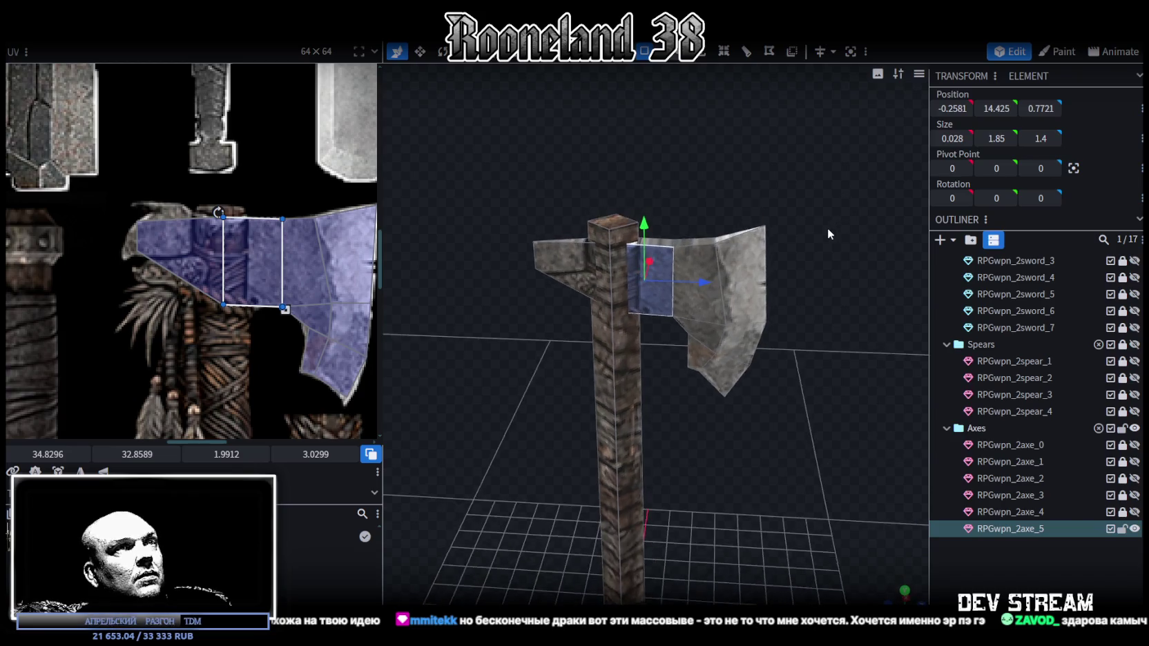
scroll(660, 294, "up", 3)
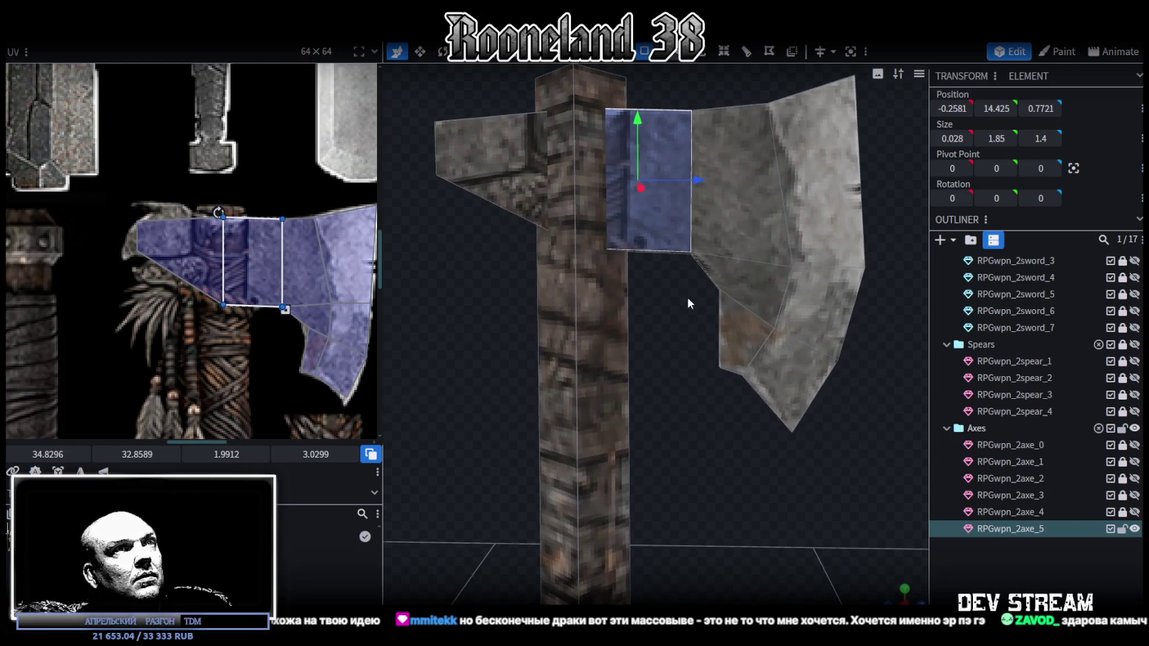
left_click(677, 289)
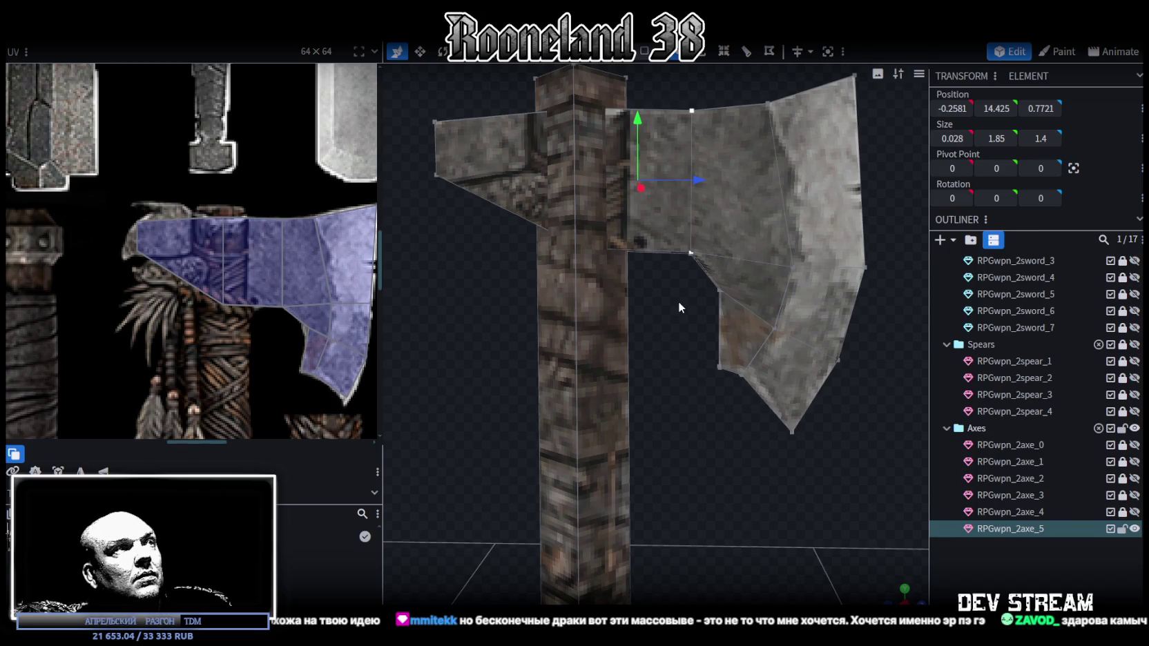
Raise a lower blade piece by 0.2 and push an inner-corner vertex 0.2 in depth
left_click_drag(740, 306, 791, 350)
left_click(705, 296)
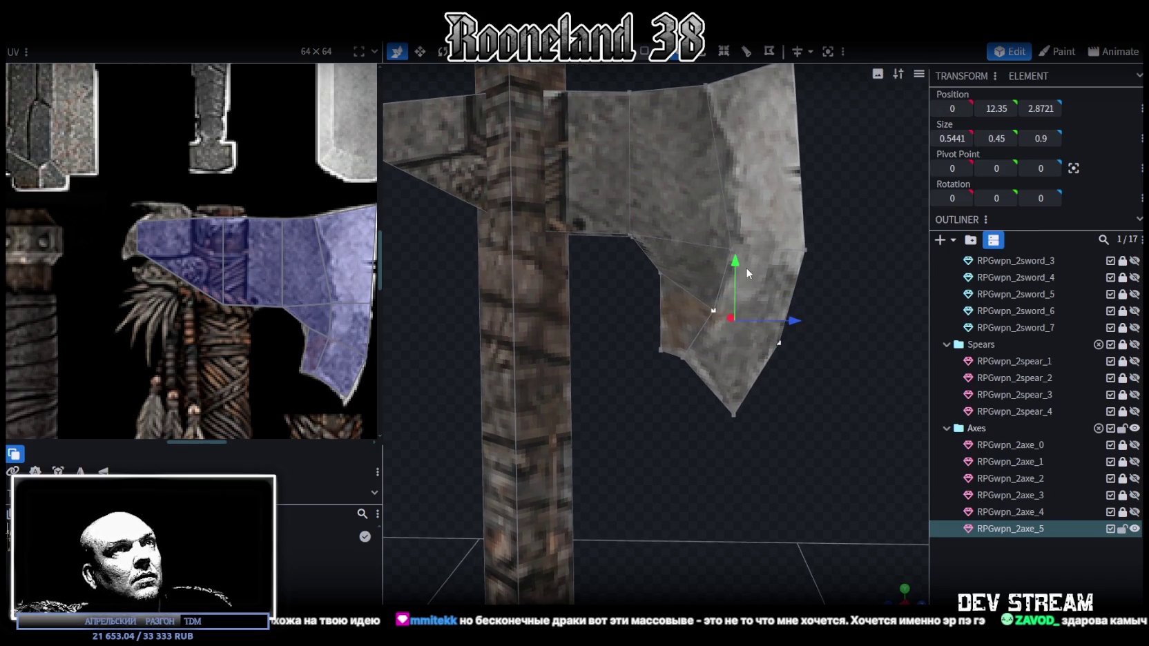
left_click_drag(737, 268, 737, 255)
middle_click_drag(775, 254, 812, 275)
mouse_move(812, 275)
left_mouse_down()
mouse_move(678, 235)
mouse_move(722, 187)
left_mouse_up()
left_click(629, 290)
left_click_drag(680, 290, 696, 296)
Lower the selected inner-corner vertex by 0.1 and pick further blade vertices
middle_click_drag(692, 294, 606, 319)
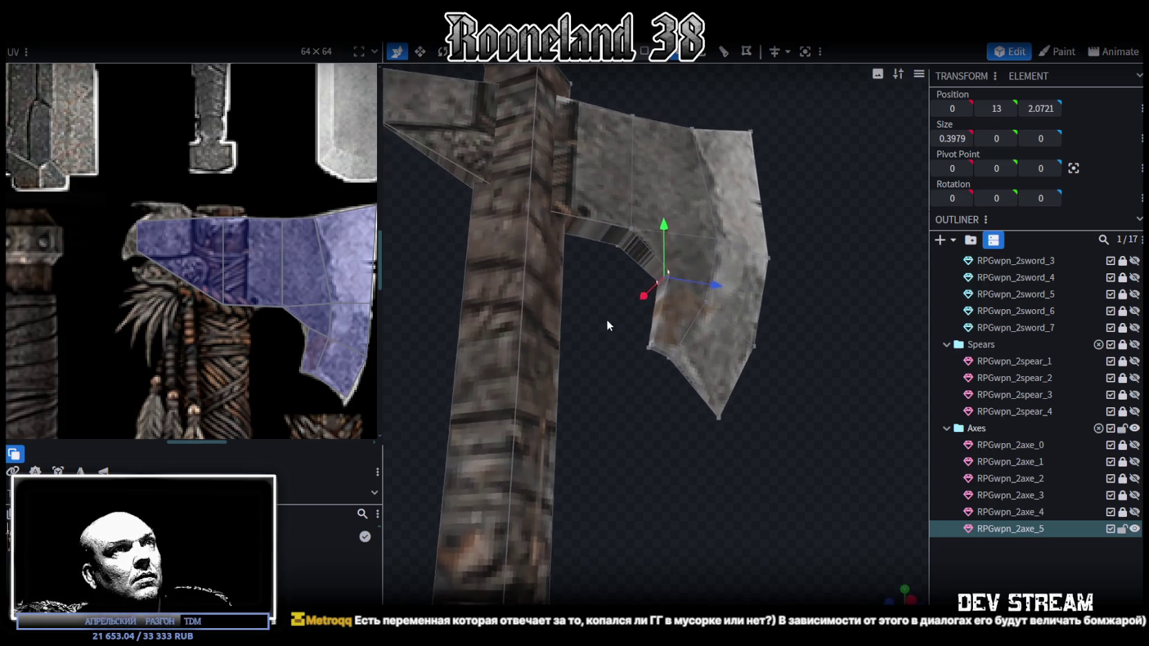
scroll(588, 347, "up", 2)
left_click_drag(657, 216, 659, 222)
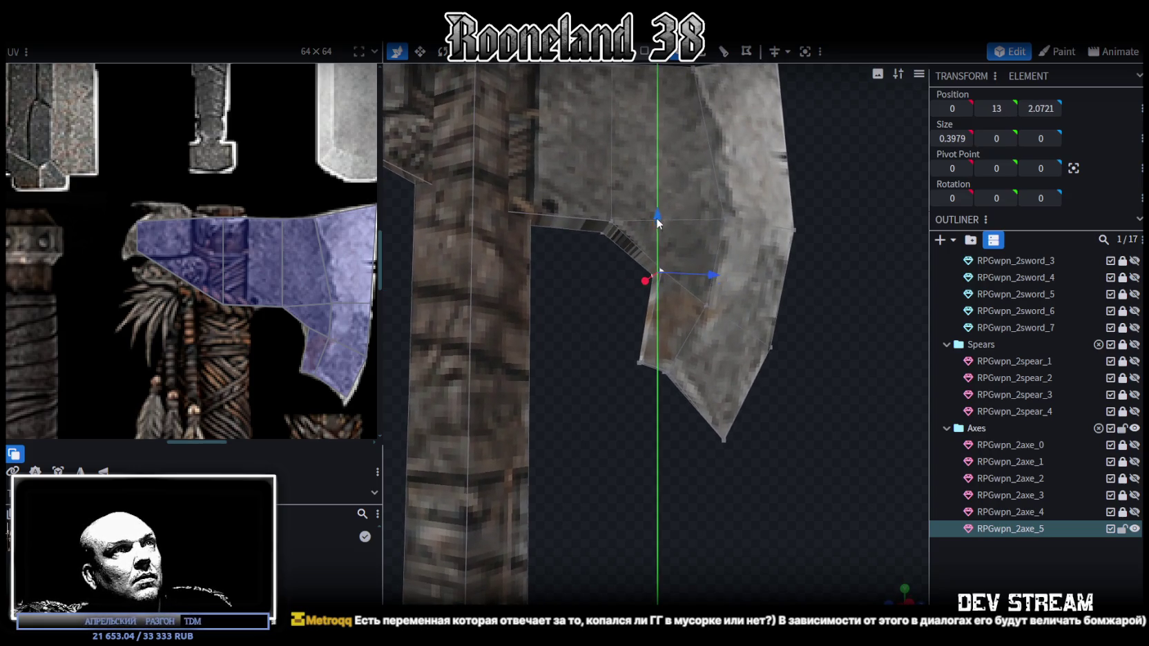
left_click(725, 220, "shift")
middle_click_drag(718, 271, 918, 450)
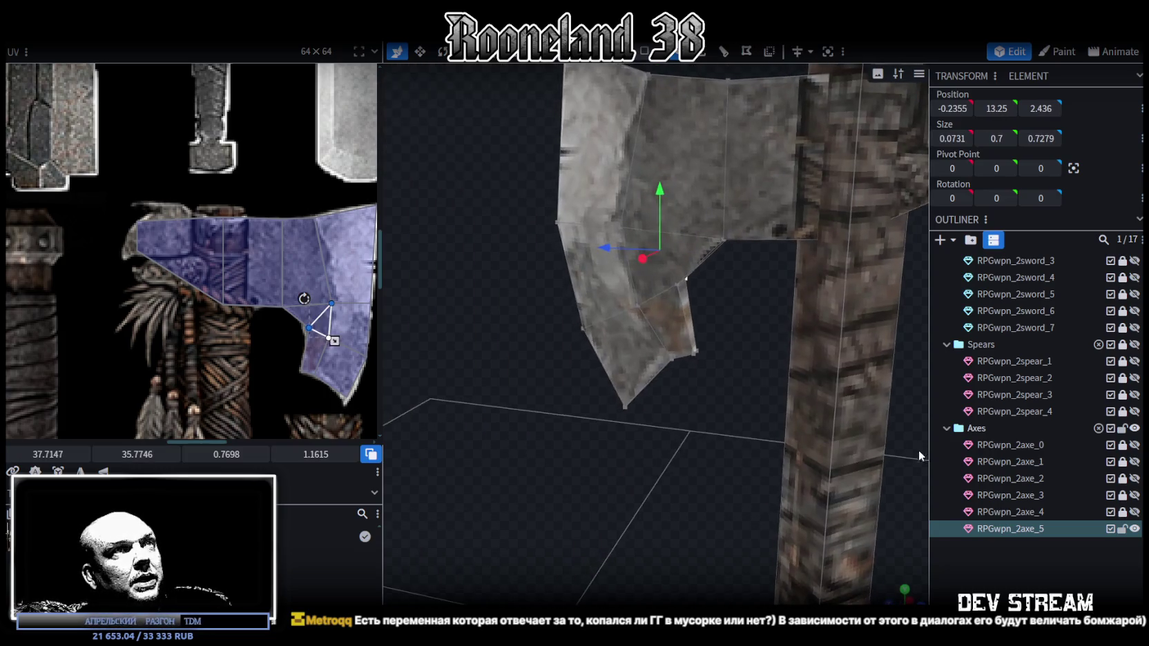
left_click(668, 282)
left_click(618, 226)
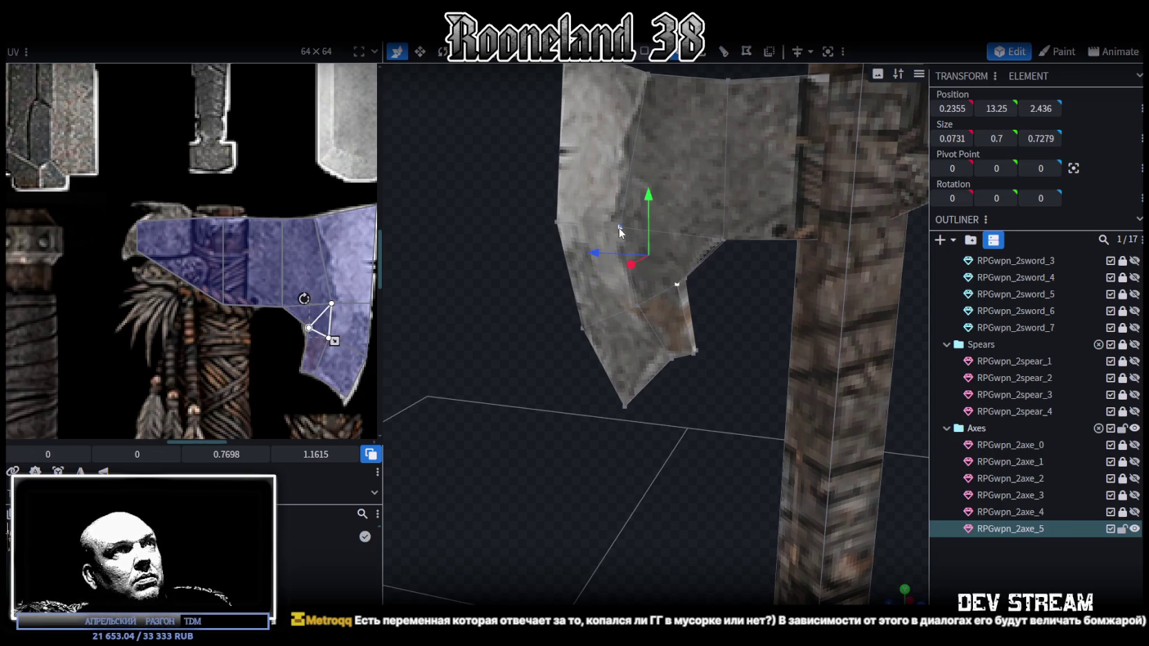
Cycle the viewport shading to flat solid colour and select the blade's inner-corner vertex
middle_click_drag(740, 306, 494, 290)
key("z")
mouse_move(754, 308)
middle_mouse_down()
mouse_move(757, 323)
mouse_move(696, 329)
mouse_move(720, 334)
mouse_move(692, 284)
mouse_move(600, 297)
mouse_move(603, 285)
mouse_move(615, 317)
middle_mouse_up()
key("z")
key("z")
key("z")
left_click(614, 317)
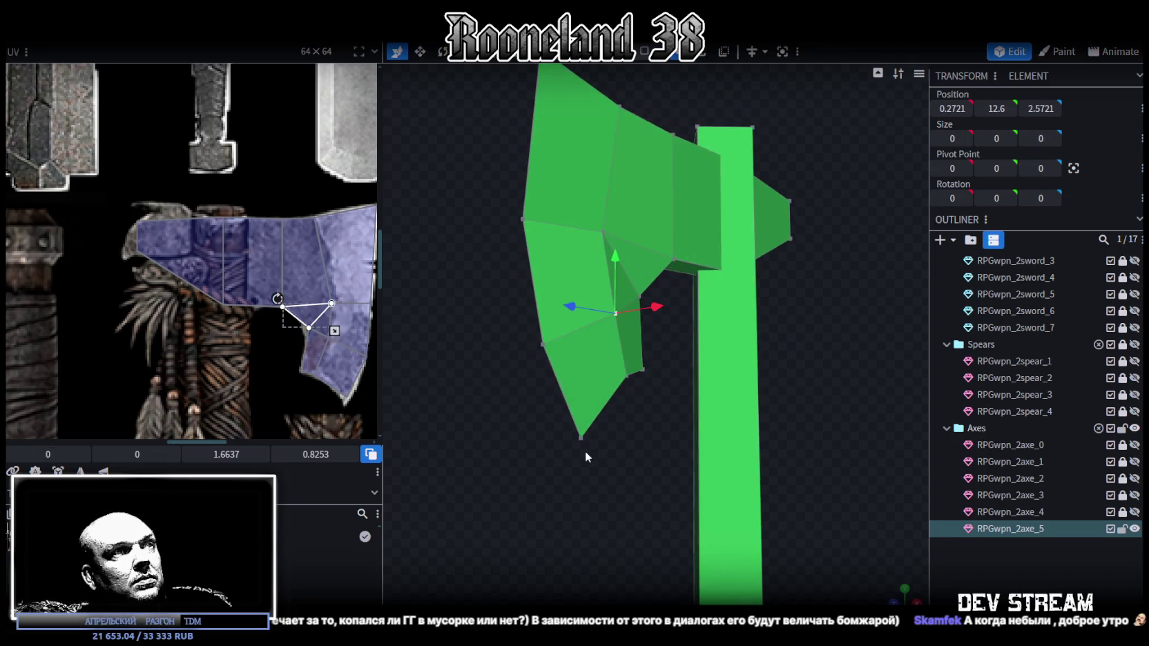
Select blade vertices and frame the view on the axe head's lower hook
left_click(581, 439)
mouse_move(527, 483)
middle_mouse_down()
mouse_move(740, 498)
mouse_move(661, 309)
middle_mouse_up()
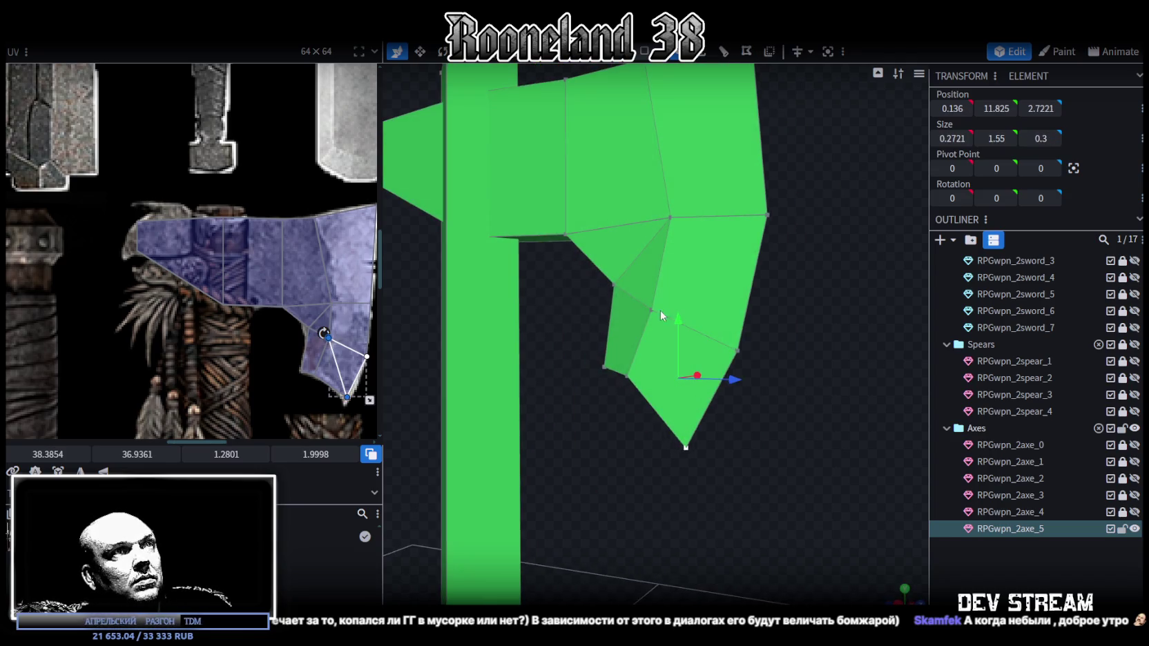
left_click(686, 447, "shift")
mouse_move(799, 411)
middle_mouse_down()
mouse_move(681, 417)
mouse_move(820, 404)
mouse_move(871, 350)
middle_mouse_up()
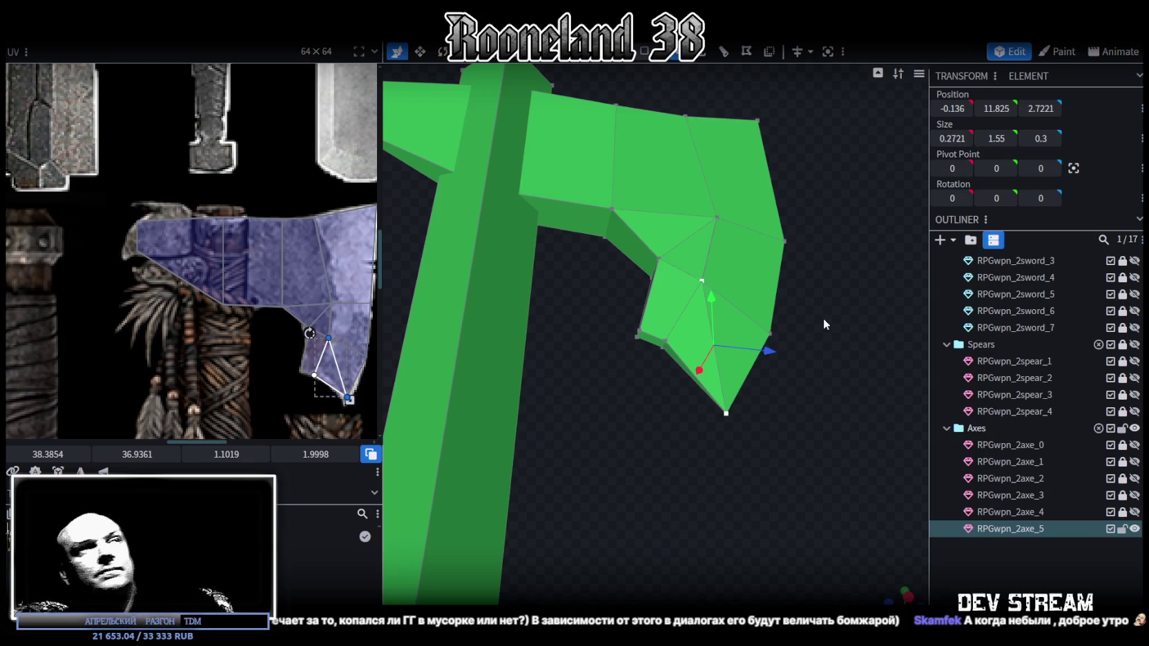
scroll(629, 356, "up", 1)
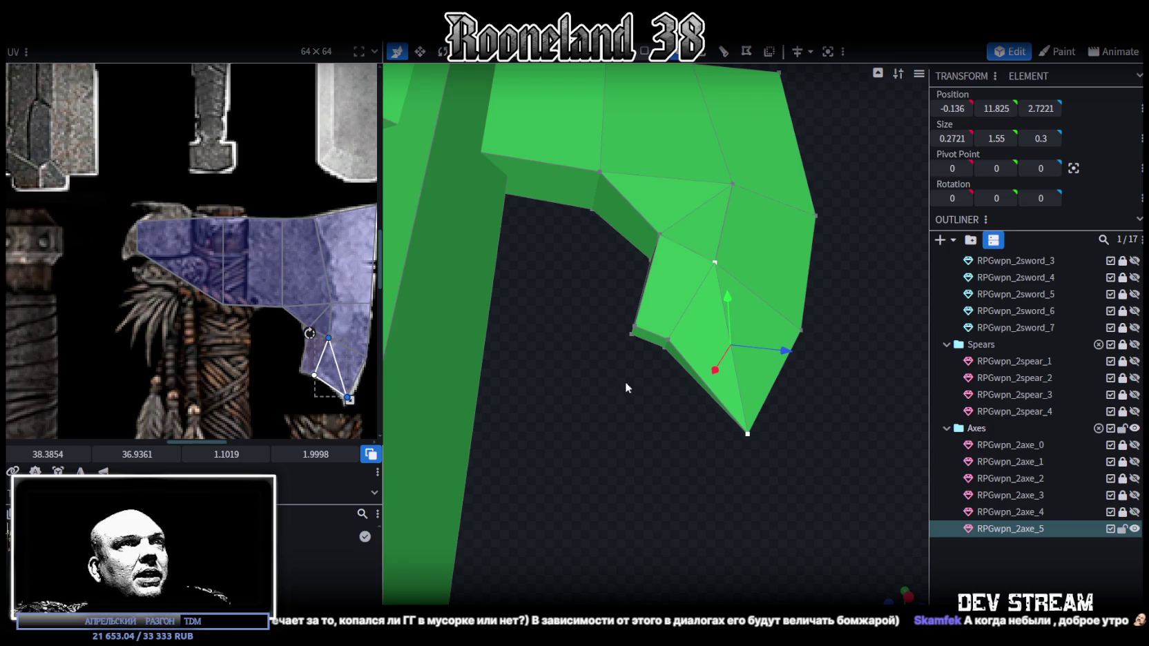
scroll(625, 381, "up", 1)
mouse_move(640, 371)
left_mouse_down()
mouse_move(607, 397)
mouse_move(625, 408)
mouse_move(677, 343)
left_mouse_up()
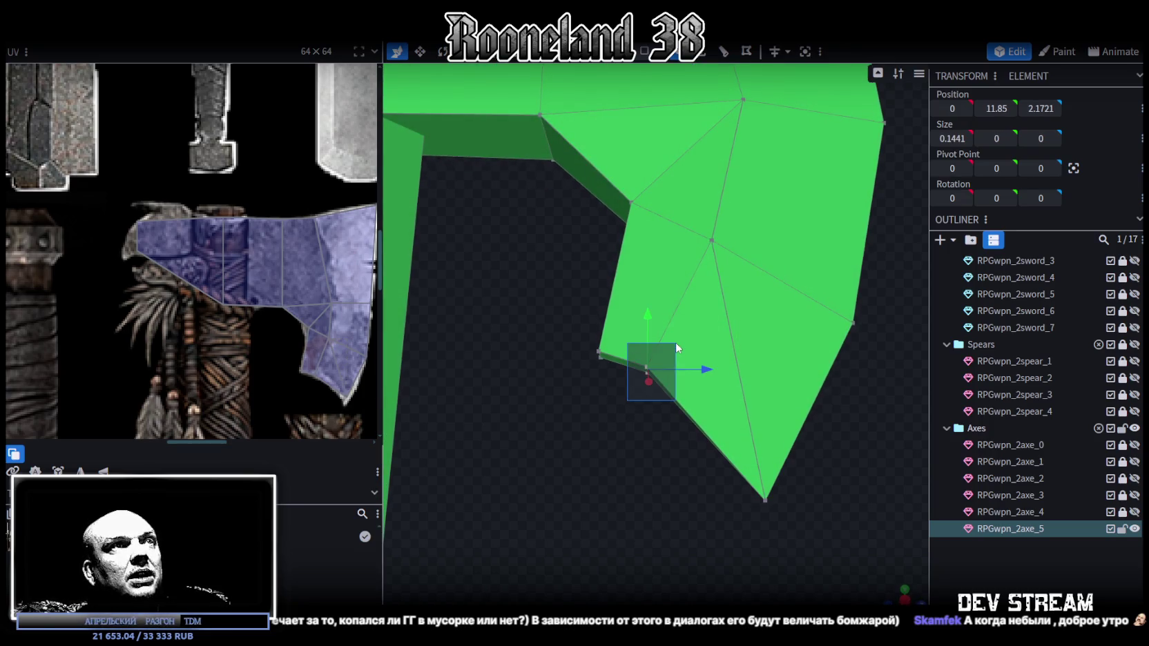
scroll(324, 398, "up", 2)
scroll(288, 360, "up", 2)
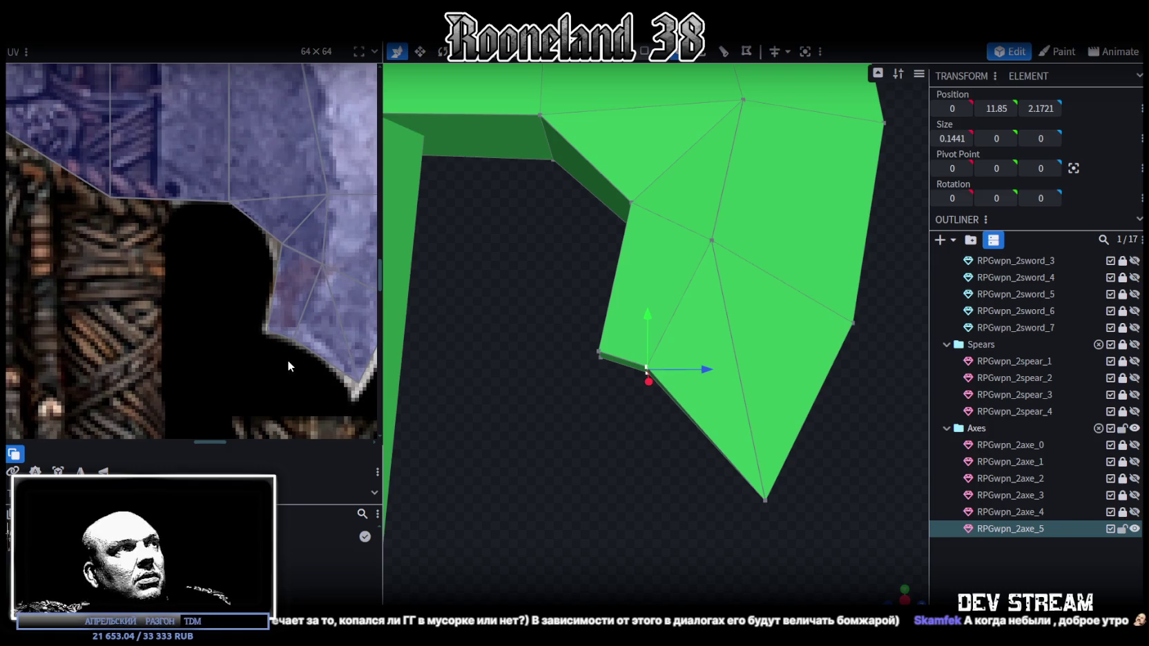
Push the hook's inner corner vertex 0.1 outward and 0.1 down, then cycle the shading
left_click(291, 339)
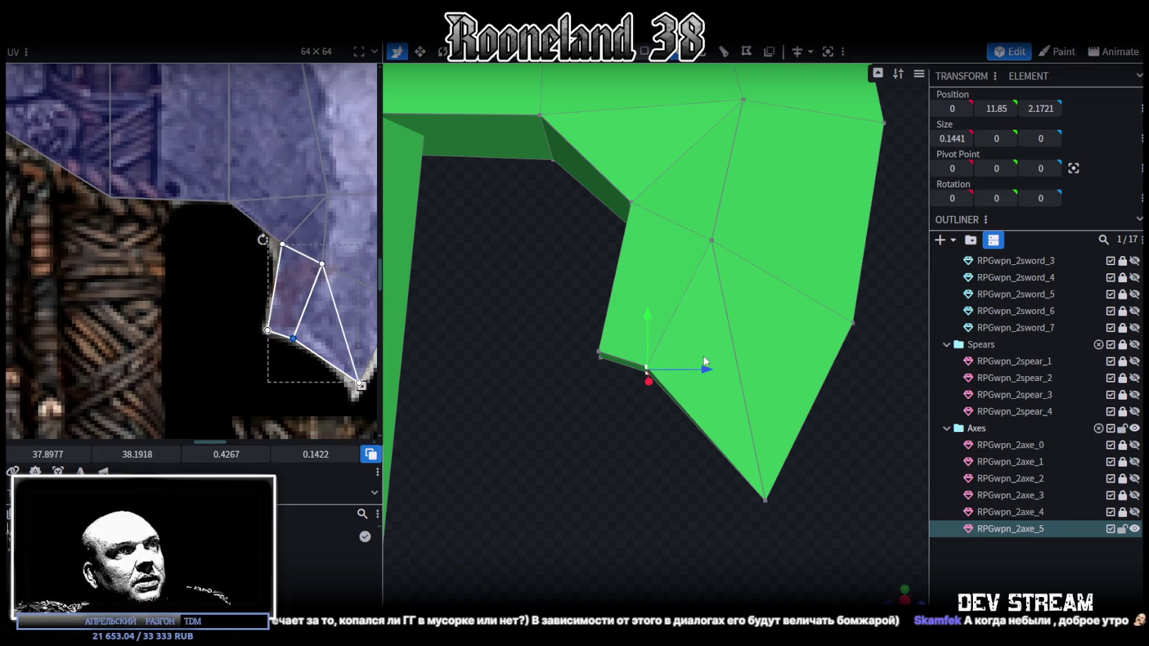
left_click_drag(706, 371, 713, 375)
mouse_move(664, 315)
left_mouse_down()
mouse_move(663, 329)
mouse_move(676, 320)
left_mouse_up()
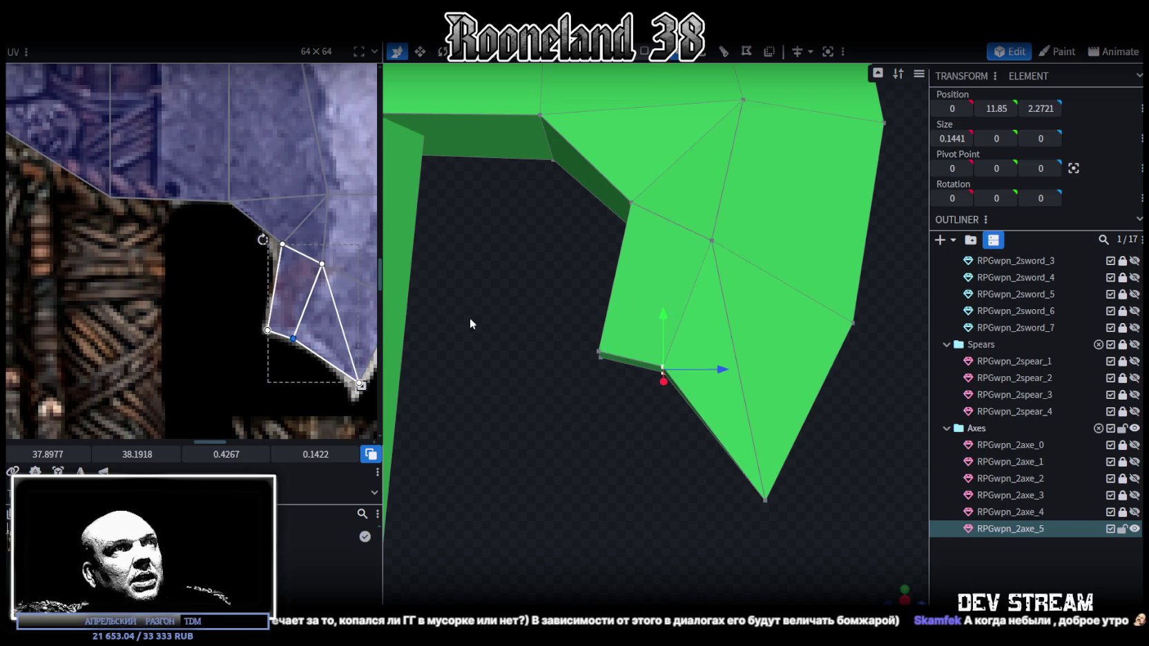
scroll(376, 345, "down", 3)
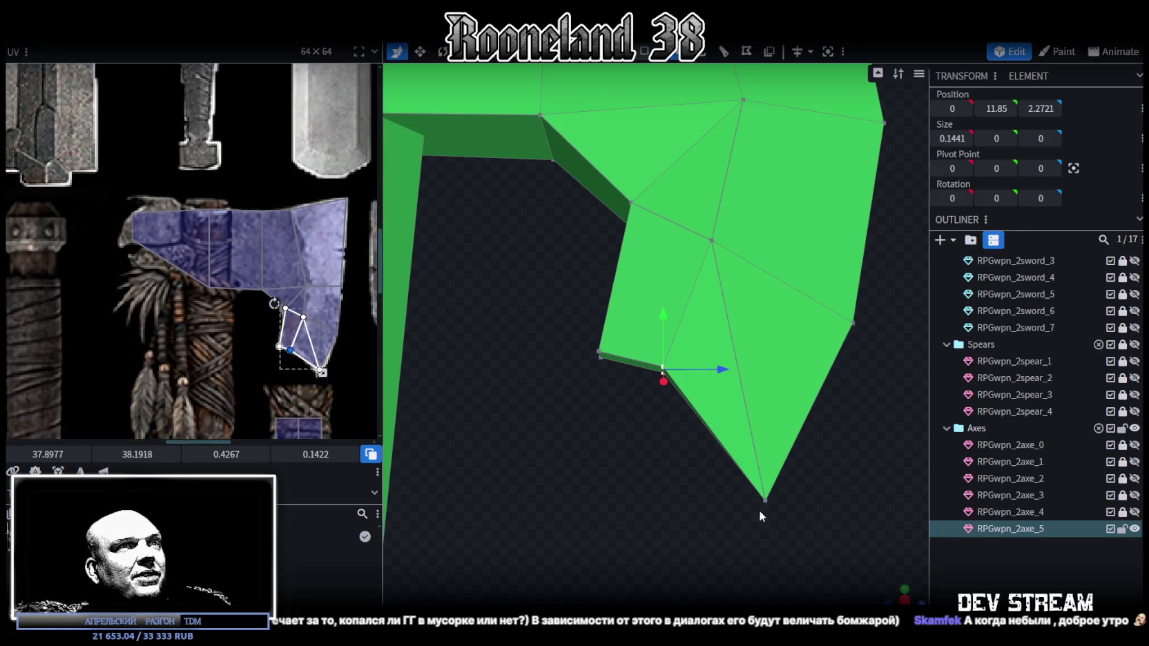
key("z")
key("z")
key("z")
key("z")
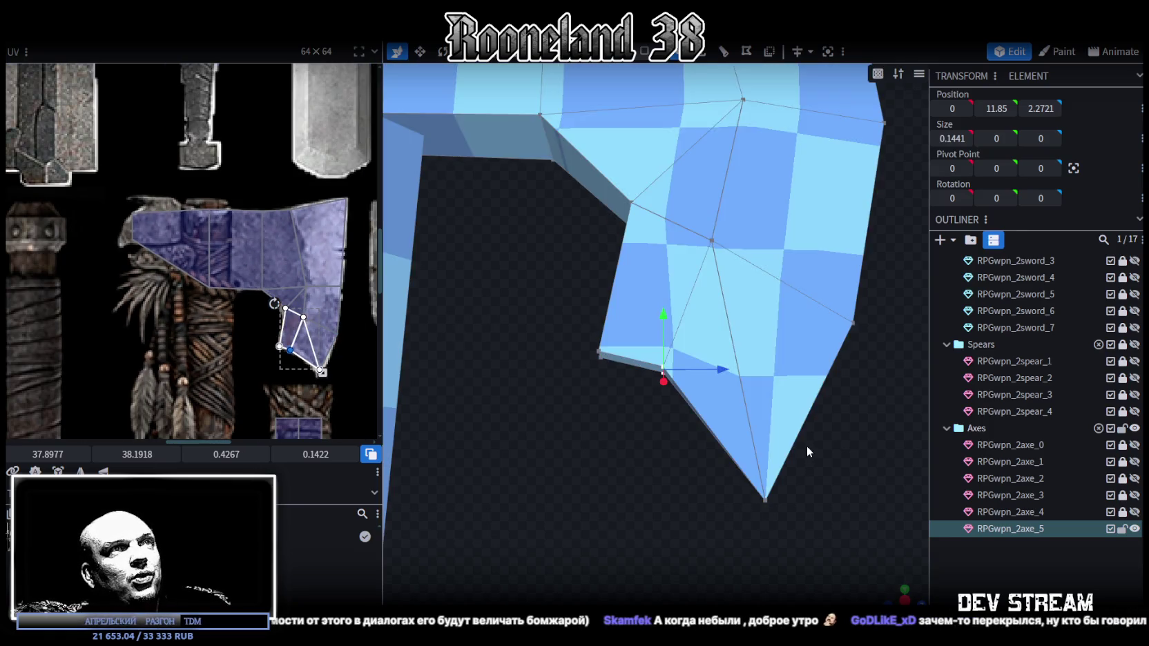
key("z")
Raise the blade's bottom tip vertex, then lower it slightly back down
left_click(765, 501)
left_click_drag(764, 456, 766, 407)
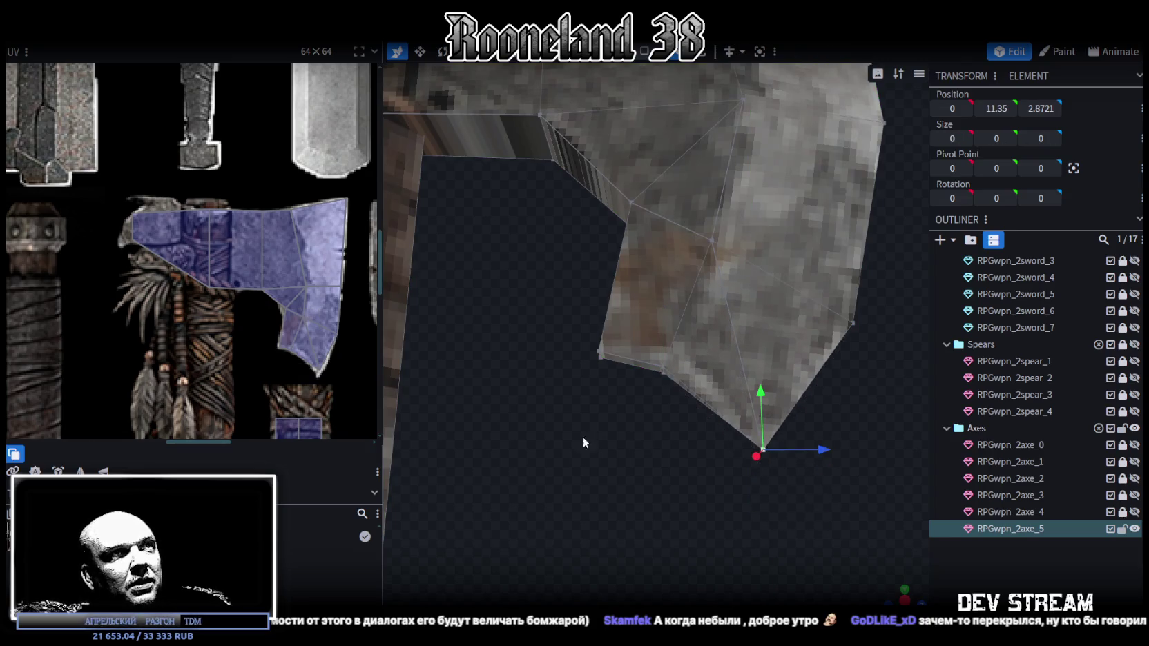
scroll(594, 438, "down", 2)
scroll(690, 401, "down", 4)
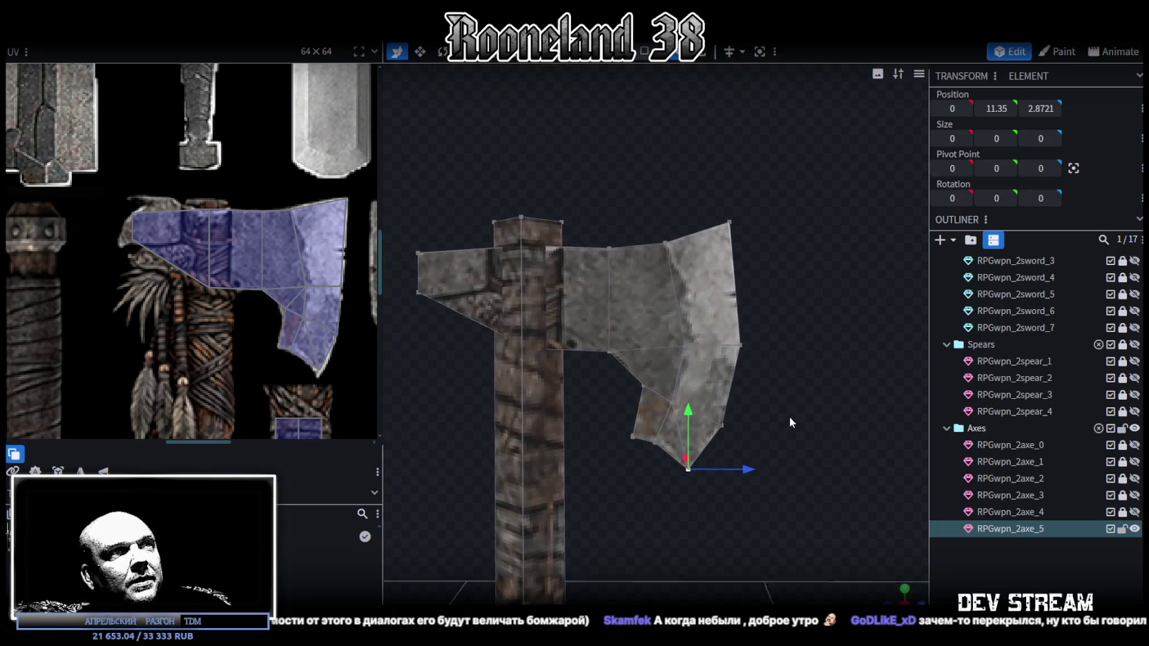
scroll(783, 407, "up", 1)
left_click_drag(695, 436, 698, 445)
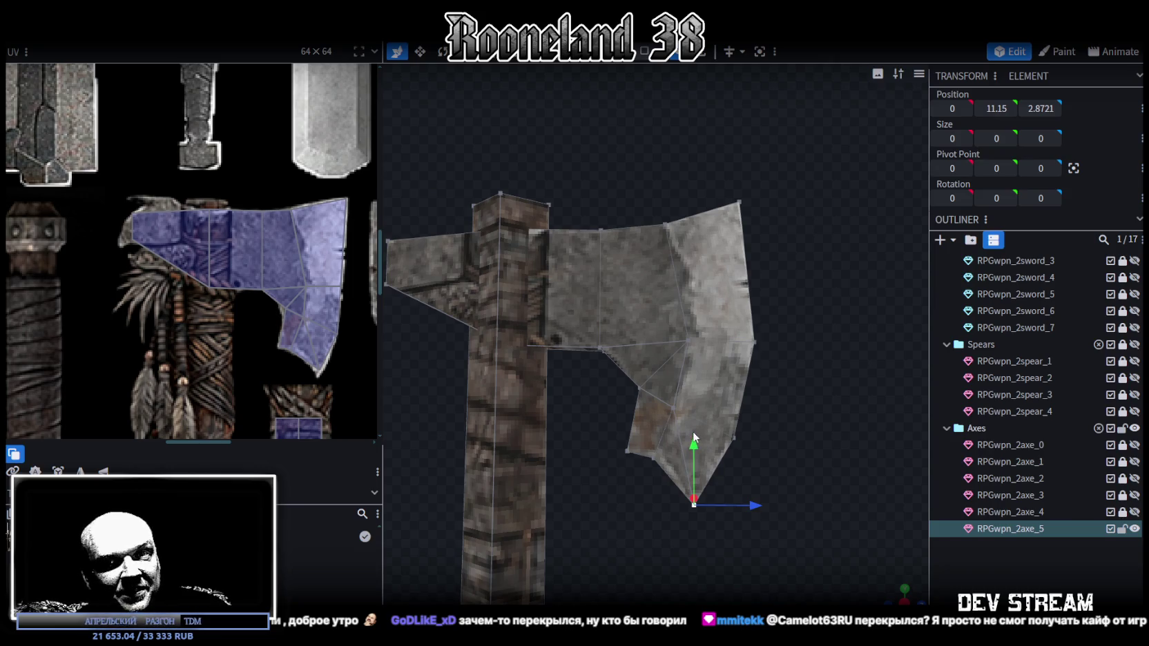
scroll(764, 376, "up", 1)
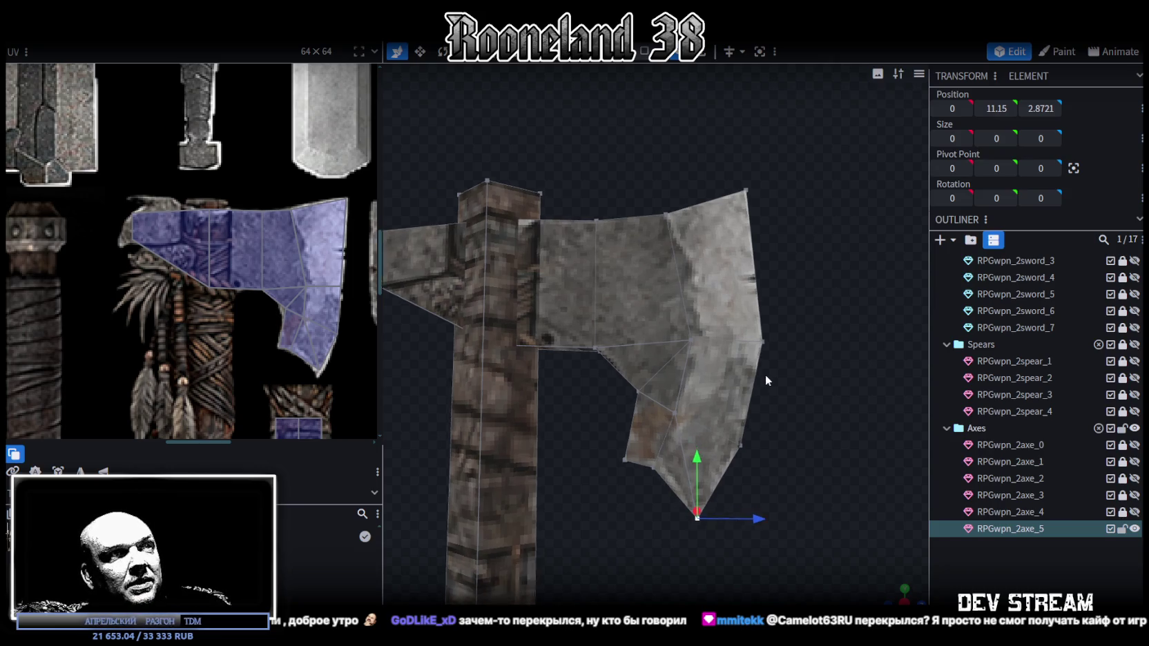
scroll(773, 375, "up", 2)
Raise a blade edge vertex by 0.2 with a depth shift, and nudge a right-edge vertex up
left_click(708, 431)
left_click_drag(707, 377, 708, 360)
left_click_drag(768, 415, 777, 415)
left_click_drag(707, 356, 716, 366)
left_click(733, 311)
left_click_drag(733, 250, 735, 242)
left_click_drag(790, 301, 793, 303)
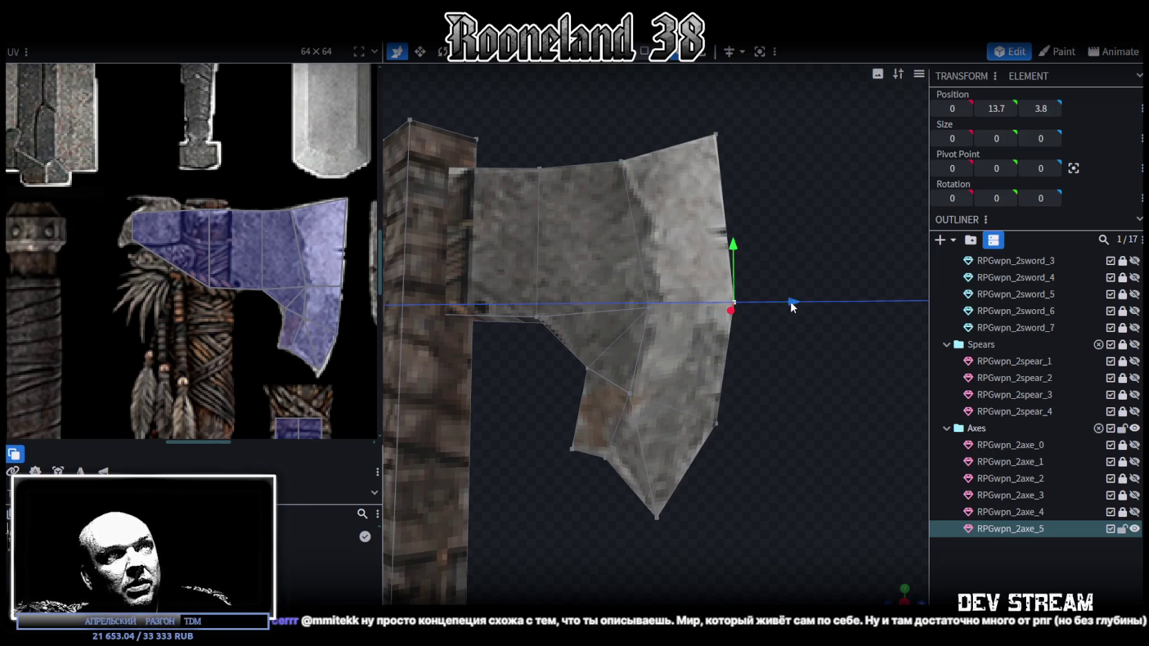
Move a middle blade vertex back 0.1 in depth to Z 2.7
mouse_move(743, 337)
left_mouse_down()
mouse_move(712, 378)
mouse_move(750, 284)
left_mouse_up()
left_click(650, 335)
mouse_move(695, 356)
left_mouse_down()
mouse_move(732, 387)
mouse_move(641, 324)
left_mouse_up()
left_click_drag(716, 336, 711, 337)
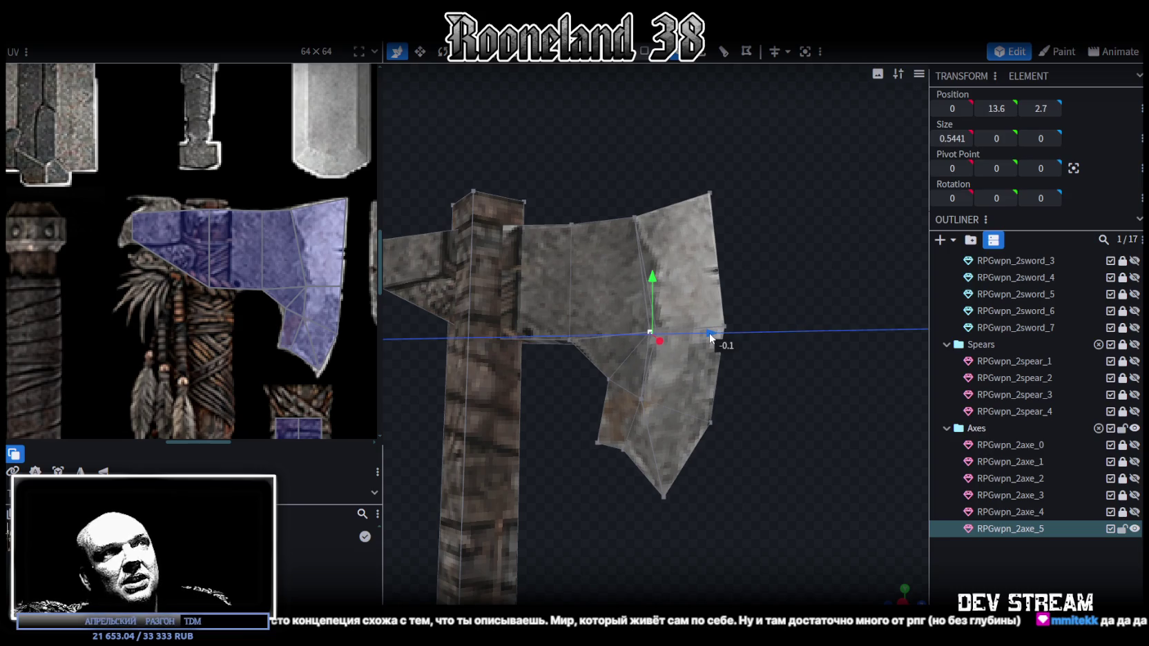
mouse_move(599, 170)
middle_mouse_down()
mouse_move(646, 246)
mouse_move(677, 218)
middle_mouse_up()
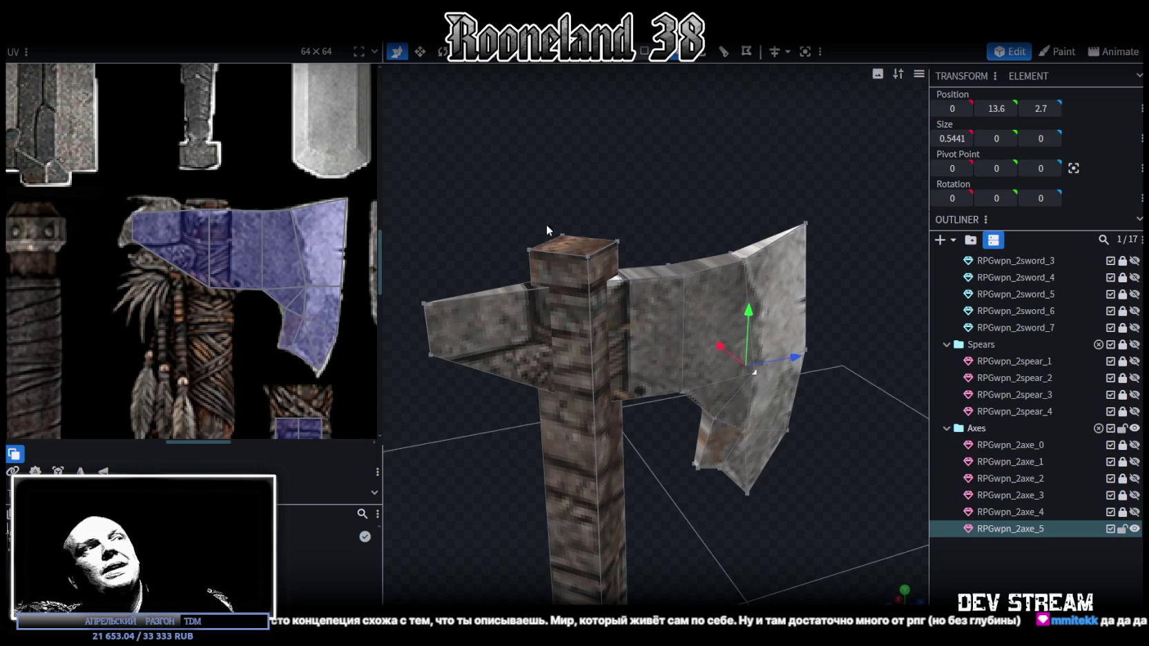
scroll(597, 197, "up", 3)
scroll(471, 200, "up", 2)
scroll(220, 188, "up", 1)
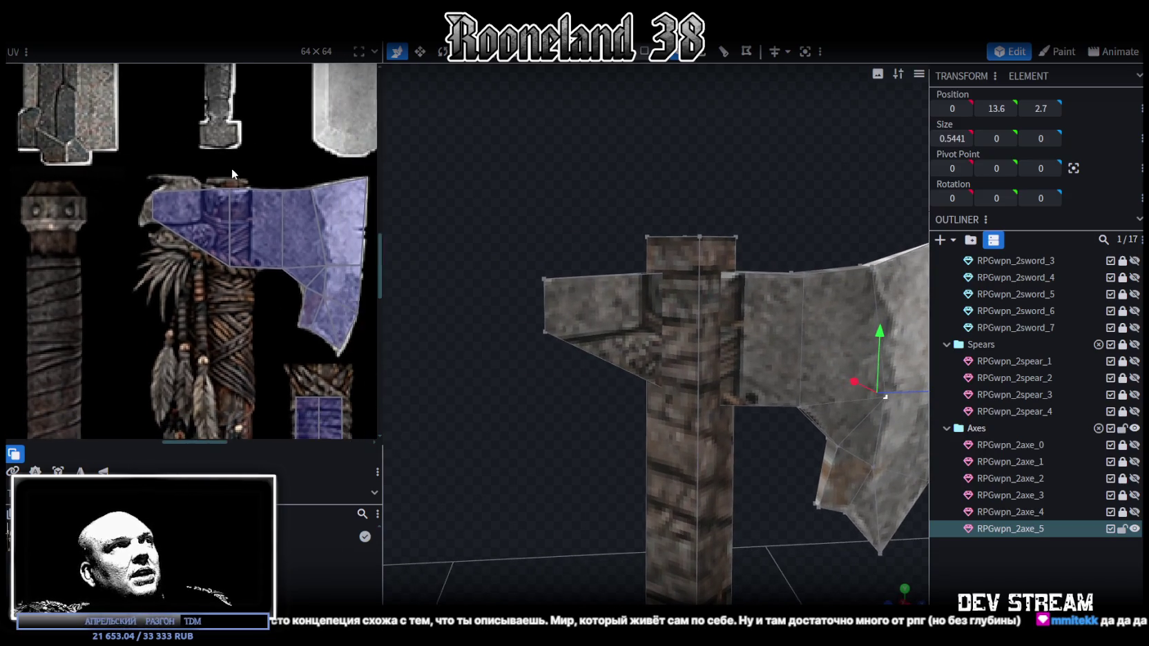
scroll(217, 175, "up", 1)
mouse_move(222, 177)
left_mouse_down()
mouse_move(219, 319)
mouse_move(200, 330)
left_mouse_up()
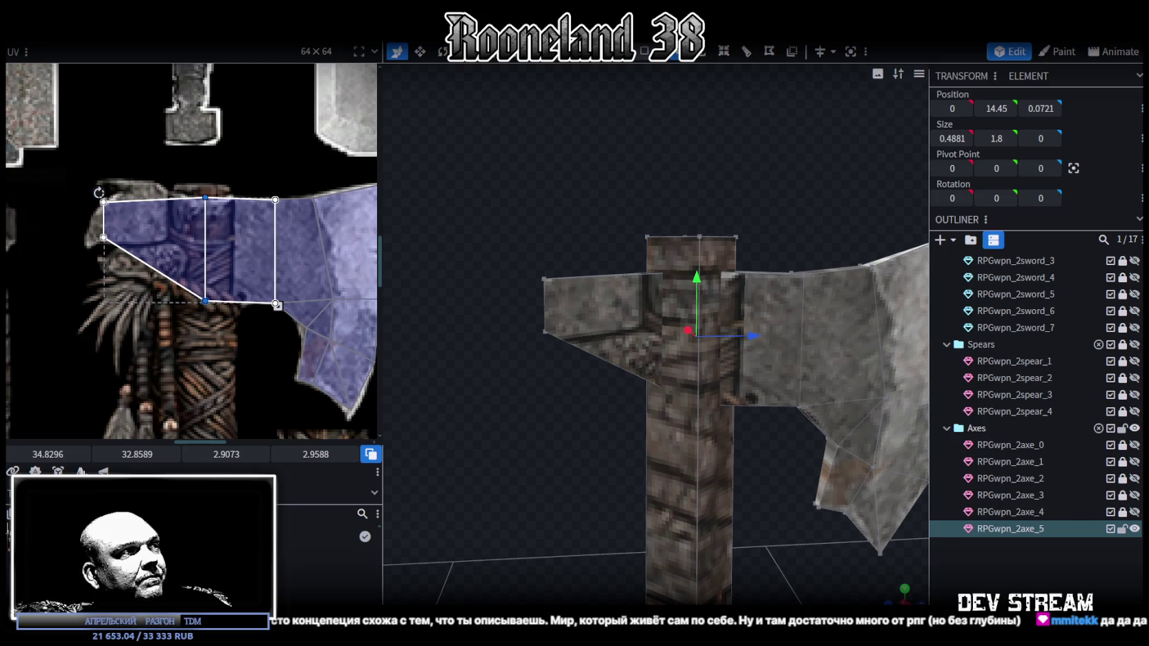
Slide the back spike's middle UV edge right, then slightly left, and check it from above
mouse_move(43, 455)
left_mouse_down()
mouse_move(76, 455)
mouse_move(46, 455)
left_mouse_up()
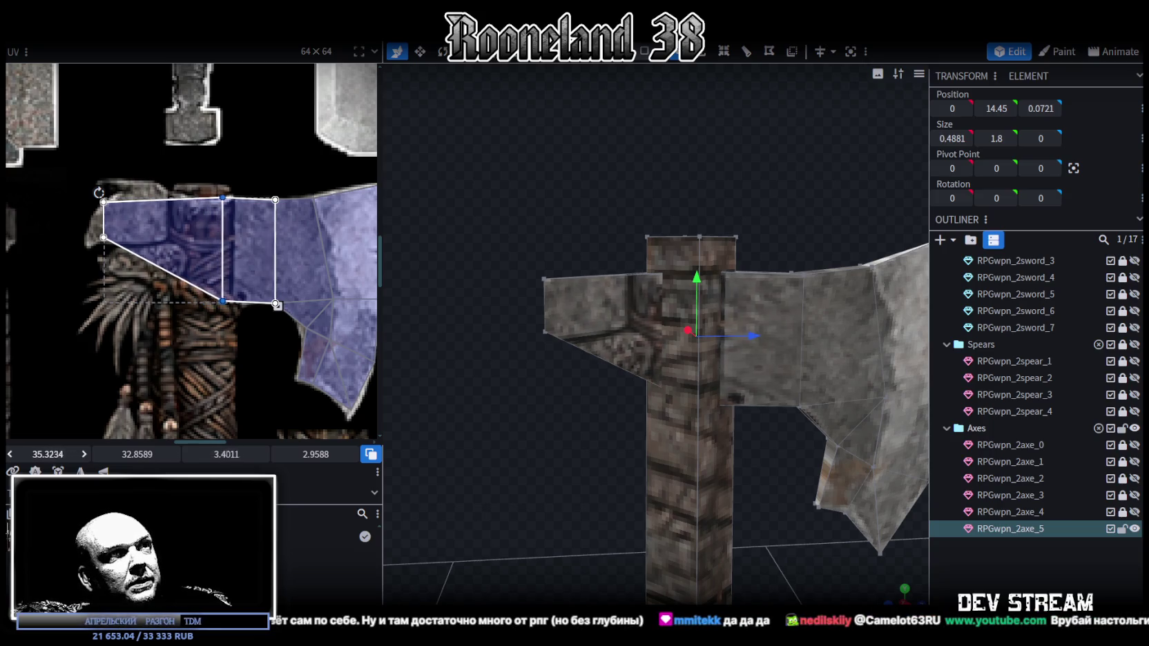
left_click_drag(77, 174, 201, 261)
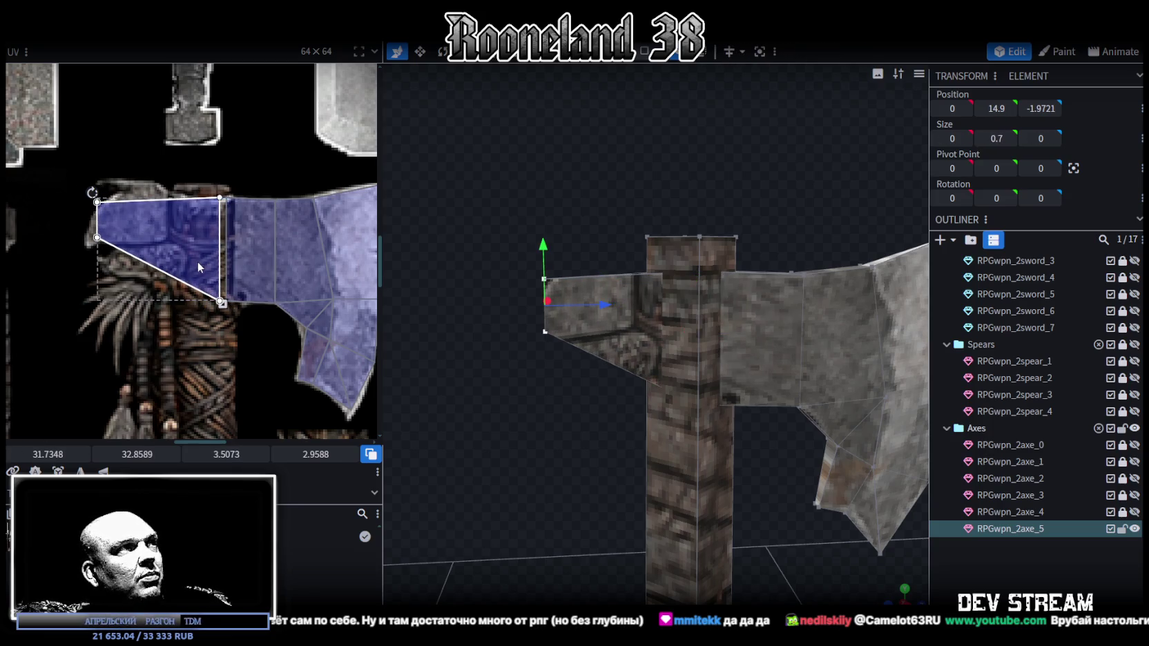
left_click_drag(185, 178, 220, 343)
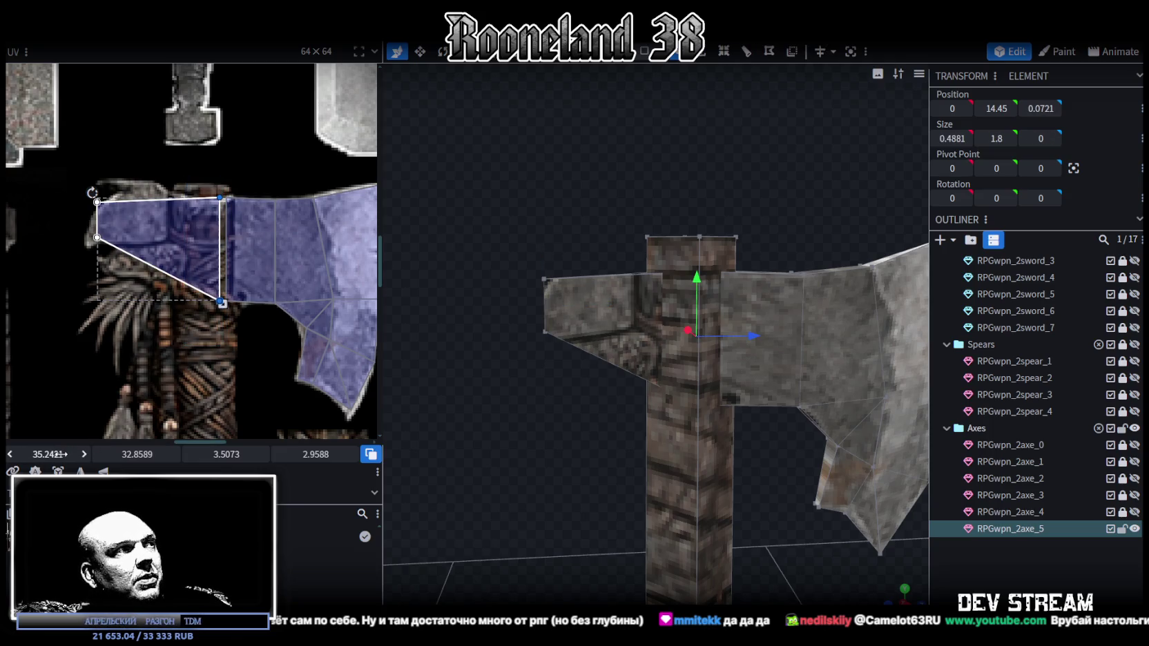
left_click_drag(55, 454, 31, 453)
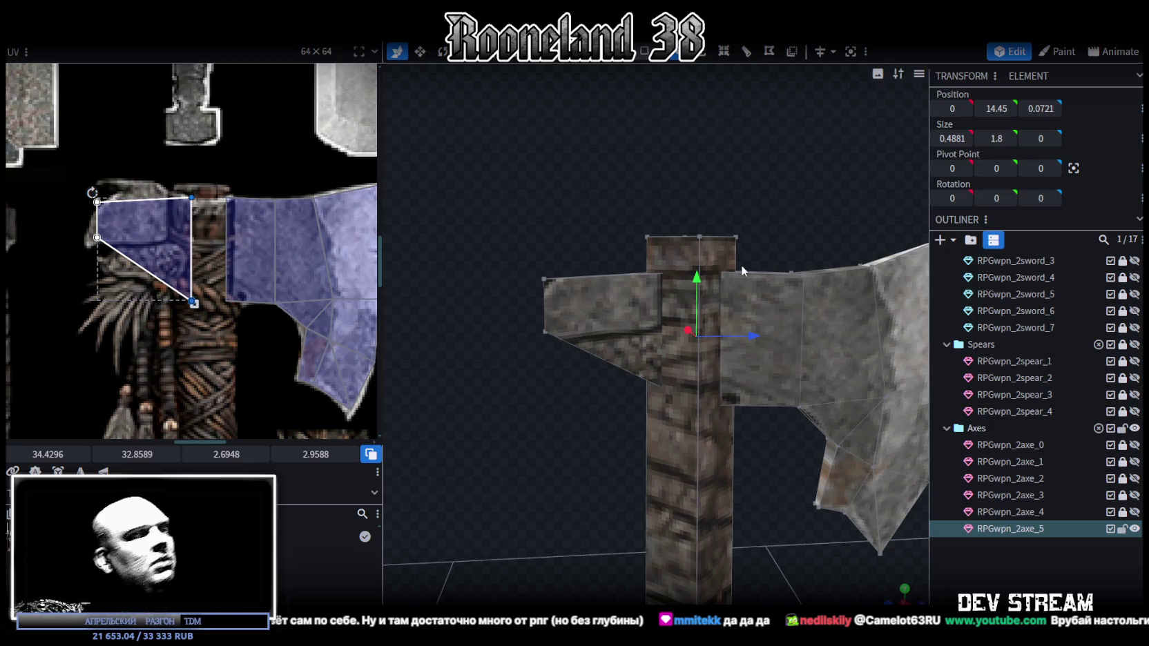
mouse_move(578, 197)
left_mouse_down()
mouse_move(687, 334)
mouse_move(656, 277)
mouse_move(599, 284)
mouse_move(600, 298)
mouse_move(576, 268)
mouse_move(646, 266)
mouse_move(565, 192)
left_mouse_up()
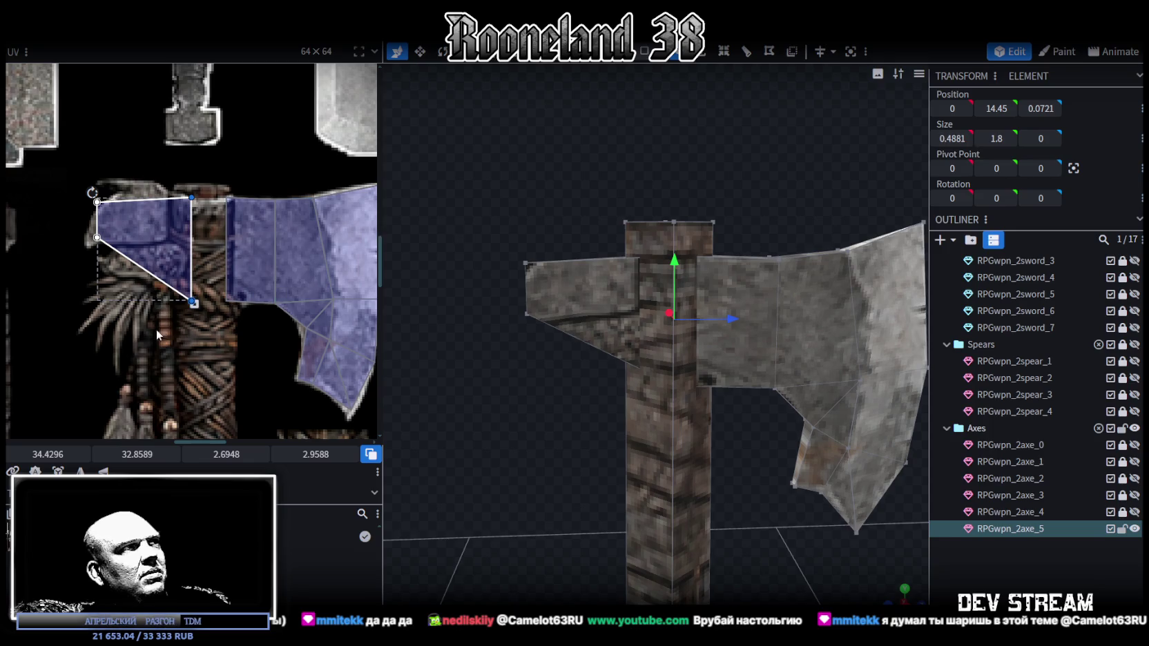
left_click(192, 302)
mouse_move(511, 224)
left_mouse_down()
mouse_move(505, 248)
mouse_move(516, 238)
left_mouse_up()
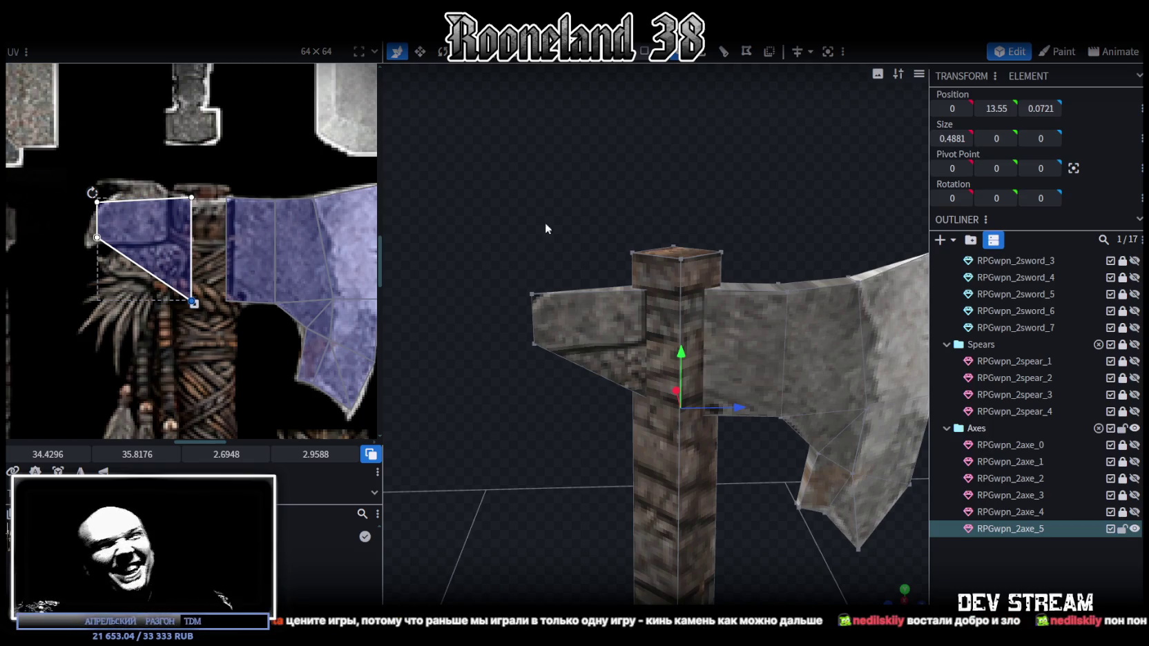
Bring the blade UVs into view and move a vertical blade UV edge slightly right
mouse_move(752, 261)
left_mouse_down()
mouse_move(728, 265)
mouse_move(733, 340)
mouse_move(806, 345)
mouse_move(692, 409)
left_mouse_up()
scroll(692, 409, "up", 2)
scroll(725, 323, "up", 2)
middle_click_drag(304, 332, 261, 290)
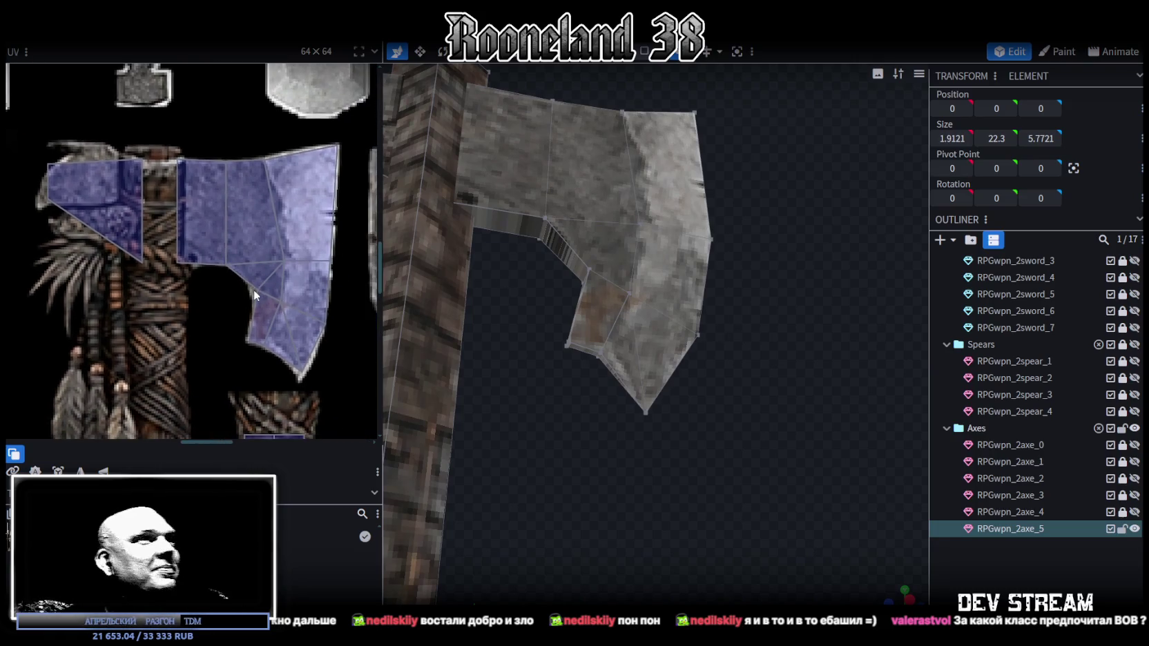
scroll(211, 279, "up", 2)
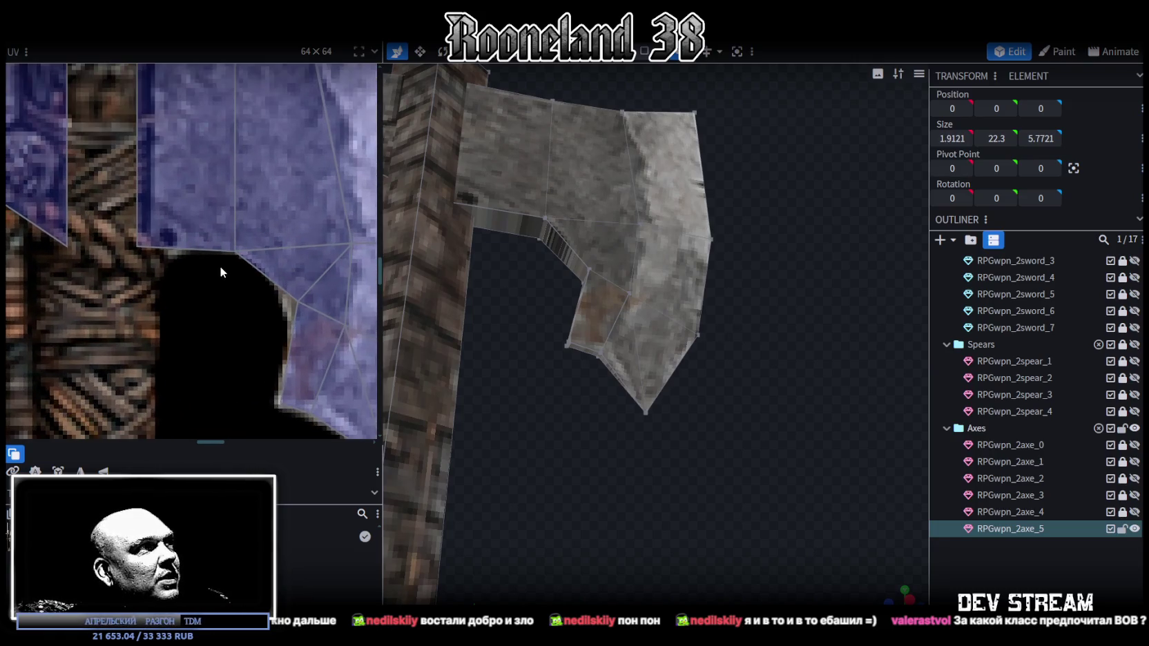
scroll(226, 333, "up", 1)
scroll(226, 334, "up", 1)
left_click(227, 349)
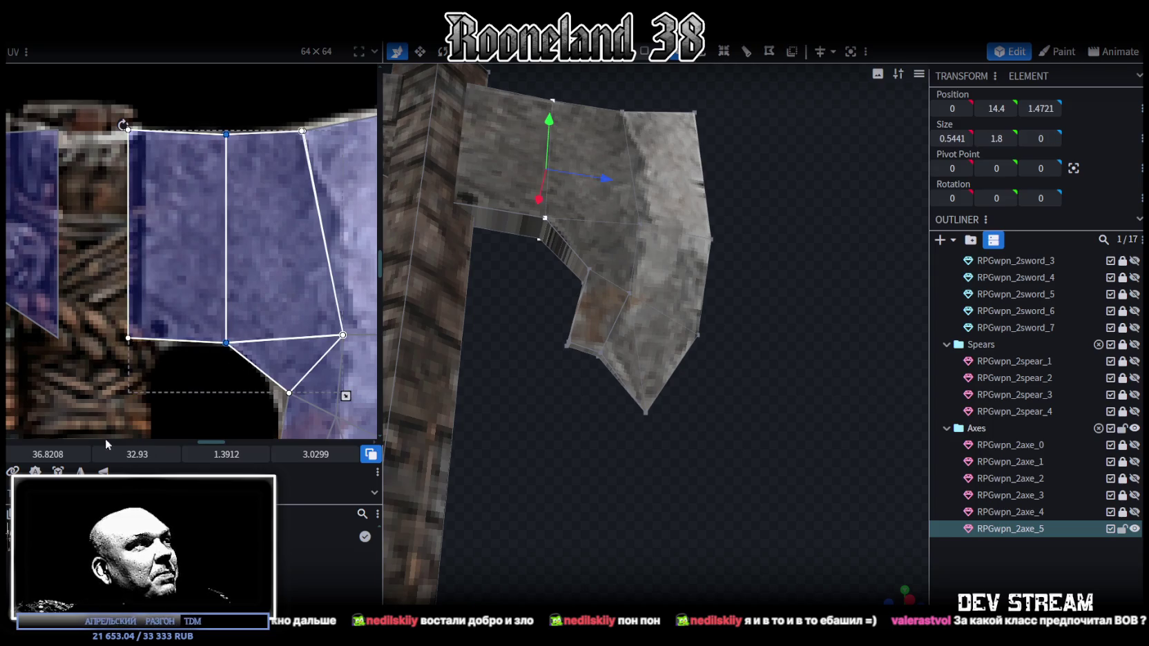
left_click_drag(227, 242, 236, 242)
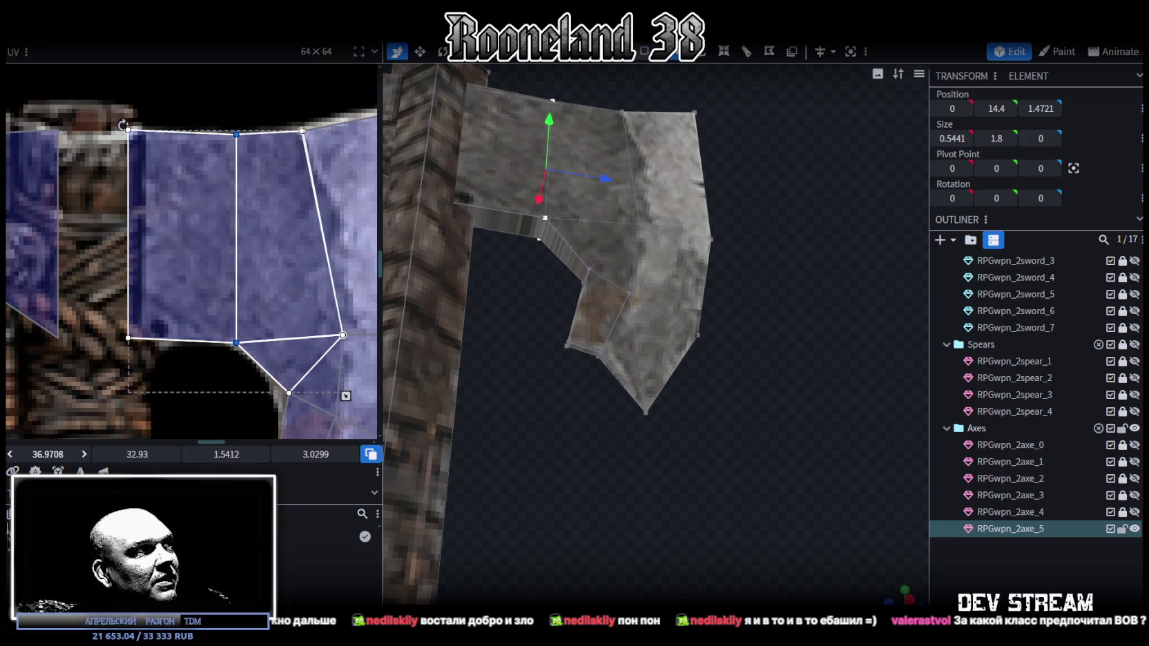
In face mode, select the blade's triangular face and top face strips, viewing from the top
mouse_move(381, 365)
middle_mouse_down()
mouse_move(548, 343)
mouse_move(592, 385)
mouse_move(590, 405)
mouse_move(622, 207)
middle_mouse_up()
left_click(644, 53)
mouse_move(587, 317)
middle_mouse_down()
mouse_move(647, 326)
mouse_move(503, 237)
middle_mouse_up()
left_click(504, 236)
left_click(643, 288)
mouse_move(642, 287)
middle_mouse_down()
mouse_move(665, 380)
mouse_move(659, 355)
mouse_move(703, 379)
middle_mouse_up()
left_click(702, 380, "shift")
left_click(724, 392, "shift")
mouse_move(706, 170)
middle_mouse_down()
mouse_move(686, 354)
mouse_move(496, 348)
middle_mouse_up()
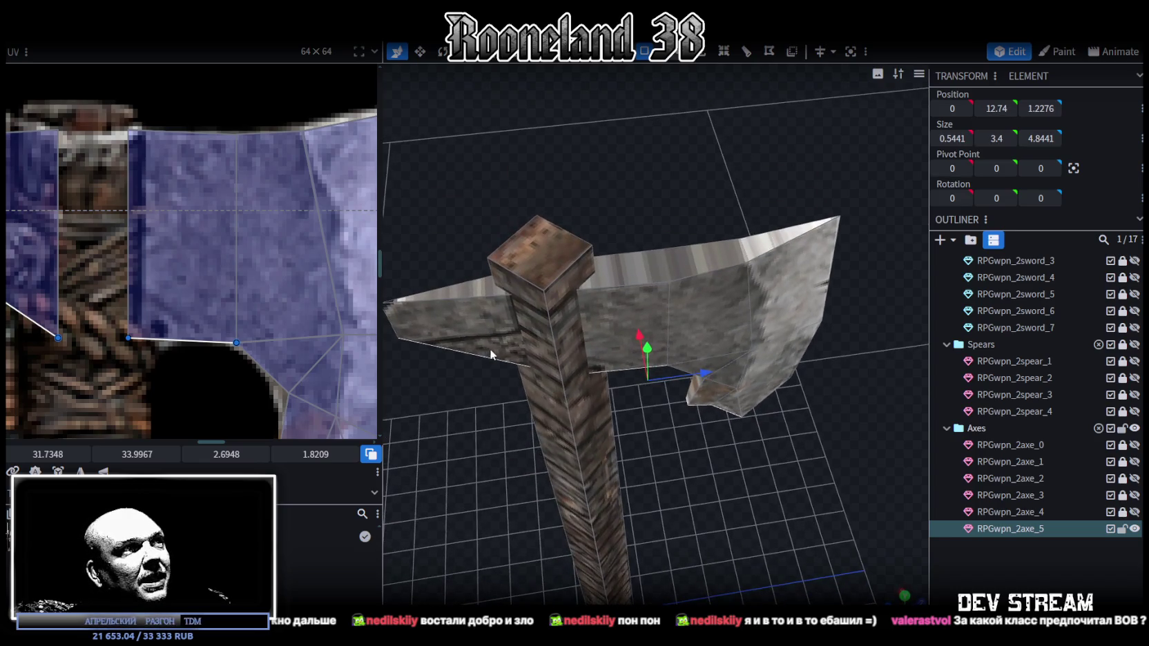
left_click(468, 293, "shift")
left_click(626, 269, "shift")
left_click(787, 238, "shift")
mouse_move(788, 239)
middle_mouse_down()
mouse_move(793, 493)
mouse_move(890, 596)
middle_mouse_up()
left_click(894, 588)
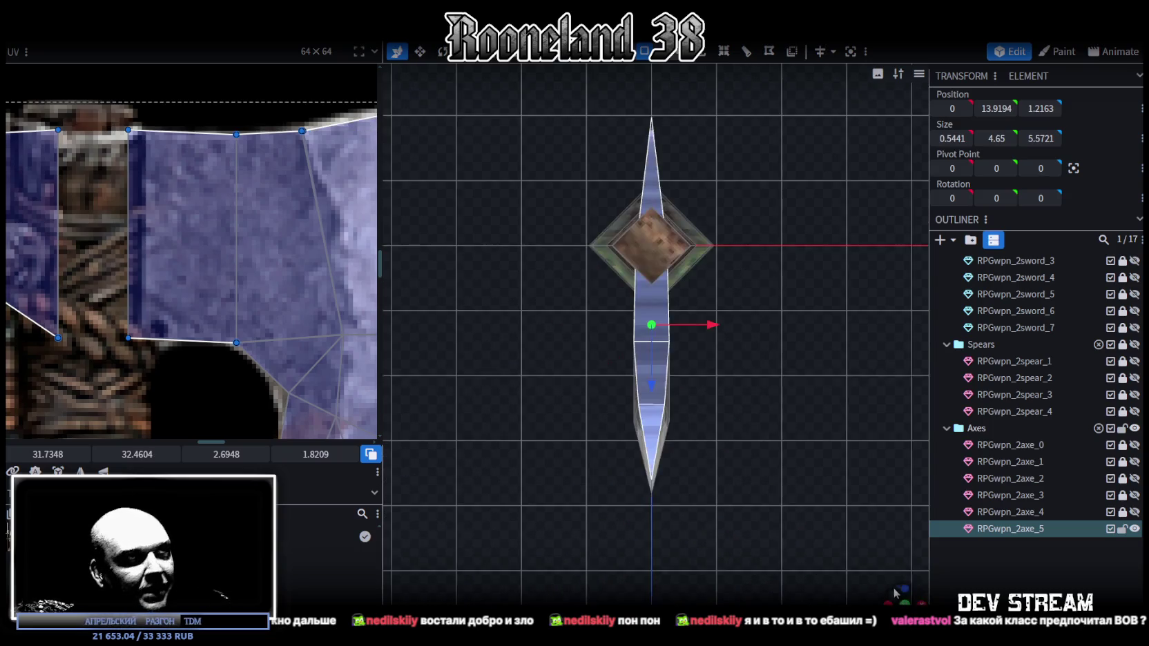
Select the blade's narrow top faces and apply UV Project from View to them
left_click(252, 320)
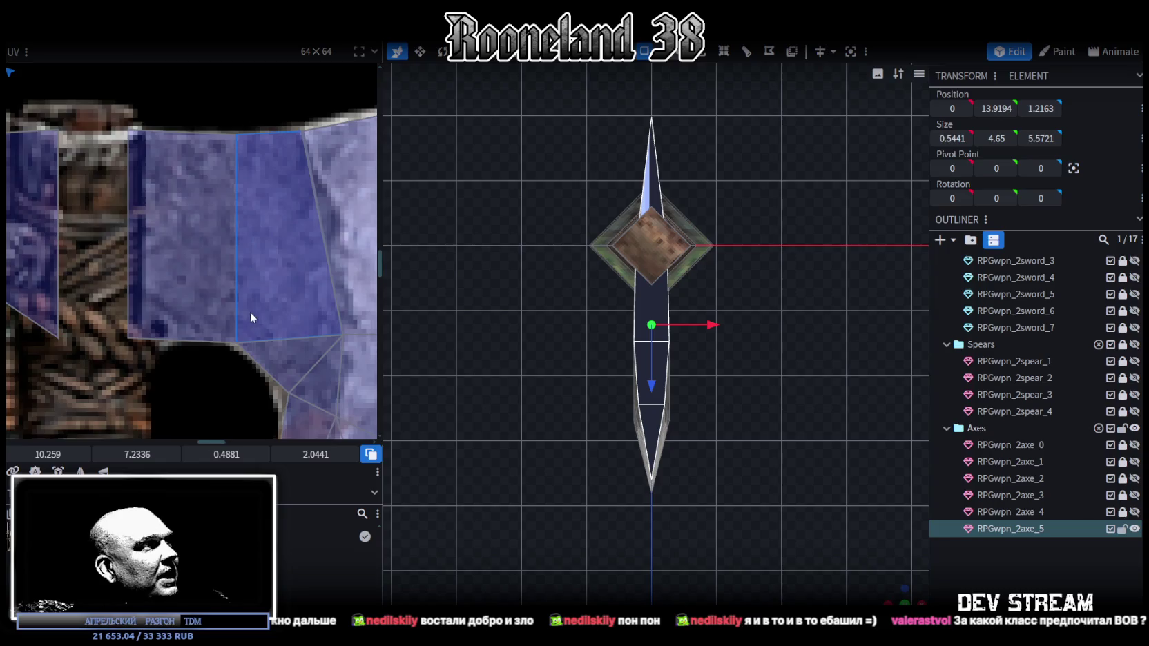
scroll(251, 321, "down", 5)
scroll(208, 290, "down", 2)
scroll(168, 256, "down", 2)
scroll(168, 257, "up", 2)
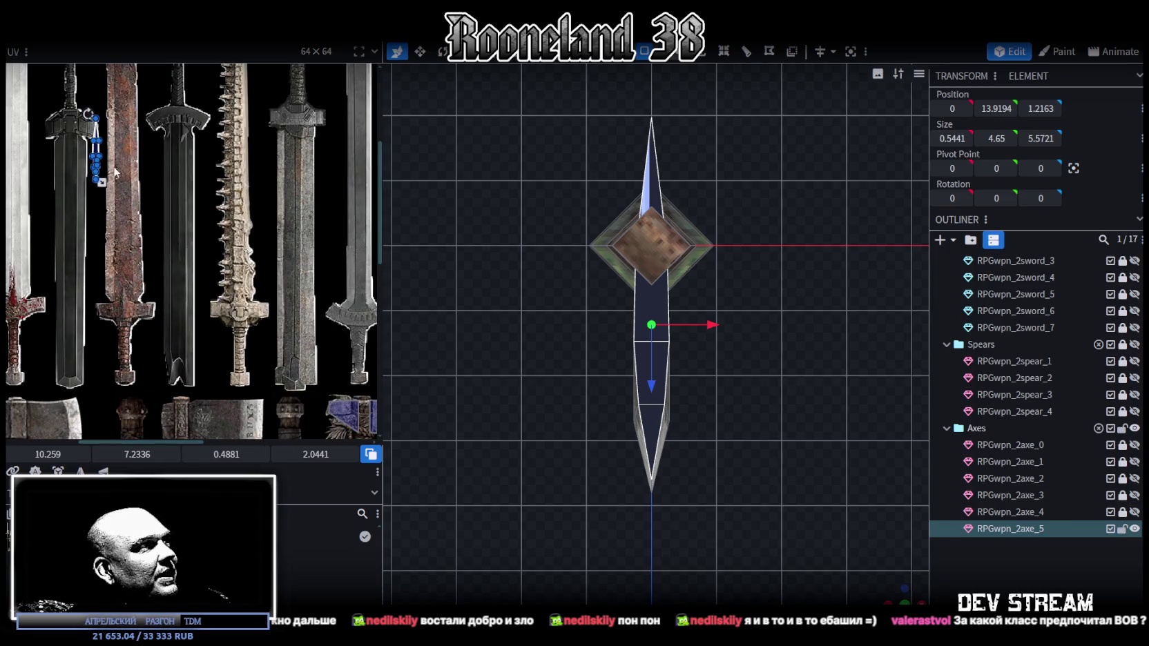
left_click(97, 154)
scroll(121, 295, "up", 3)
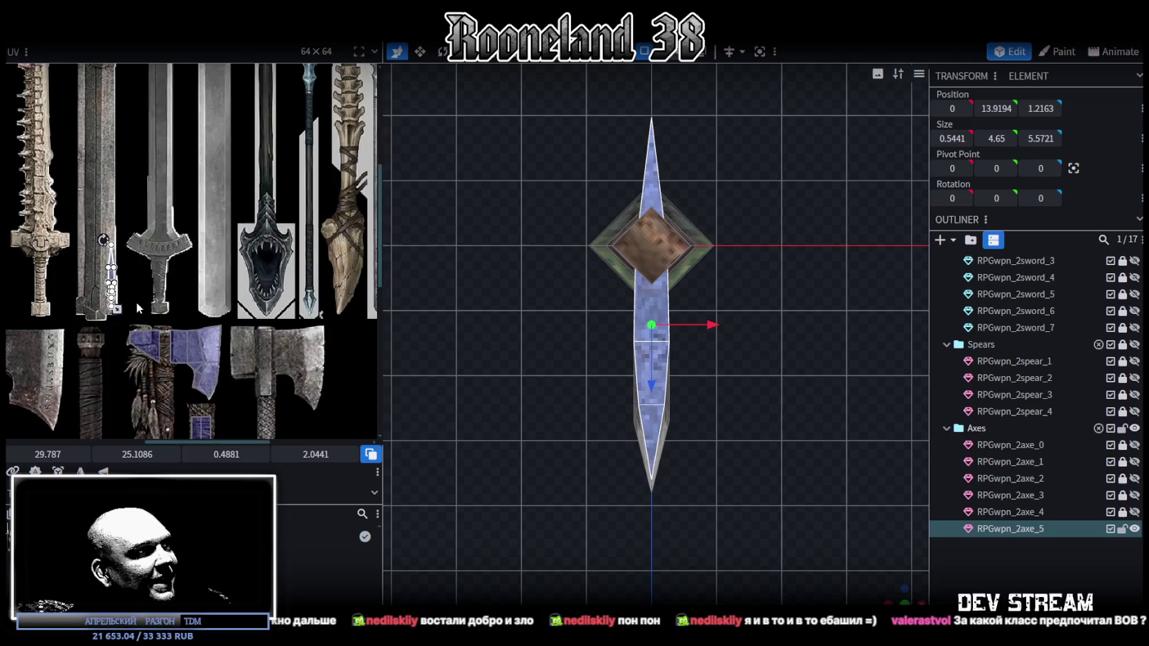
right_click(93, 242)
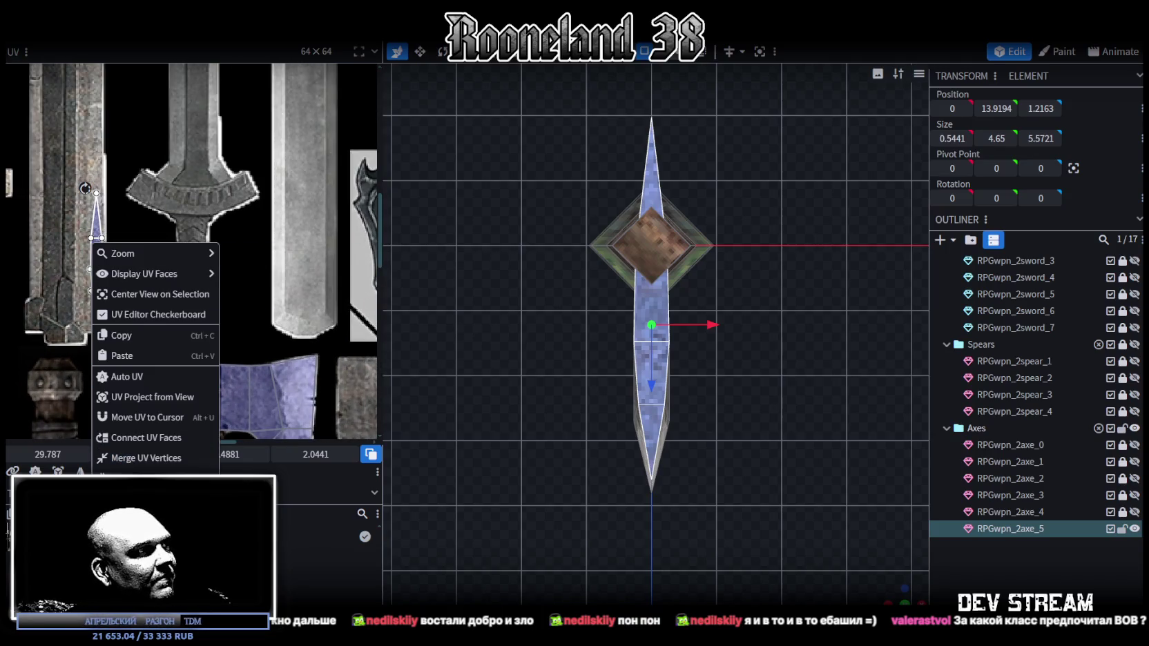
left_click(129, 376)
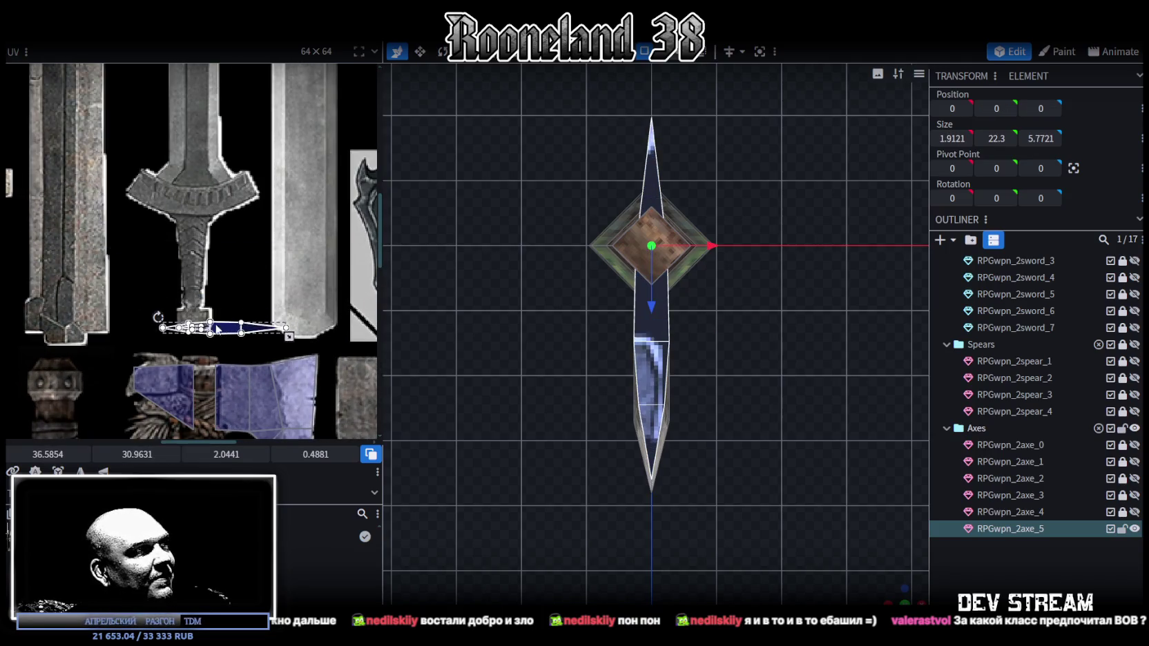
scroll(257, 358, "up", 2)
middle_click_drag(257, 358, 198, 272)
scroll(772, 497, "up", 2)
mouse_move(649, 415)
left_mouse_down()
mouse_move(701, 357)
mouse_move(651, 385)
mouse_move(623, 474)
mouse_move(653, 470)
mouse_move(672, 413)
mouse_move(676, 450)
mouse_move(745, 297)
left_mouse_up()
left_click(730, 251)
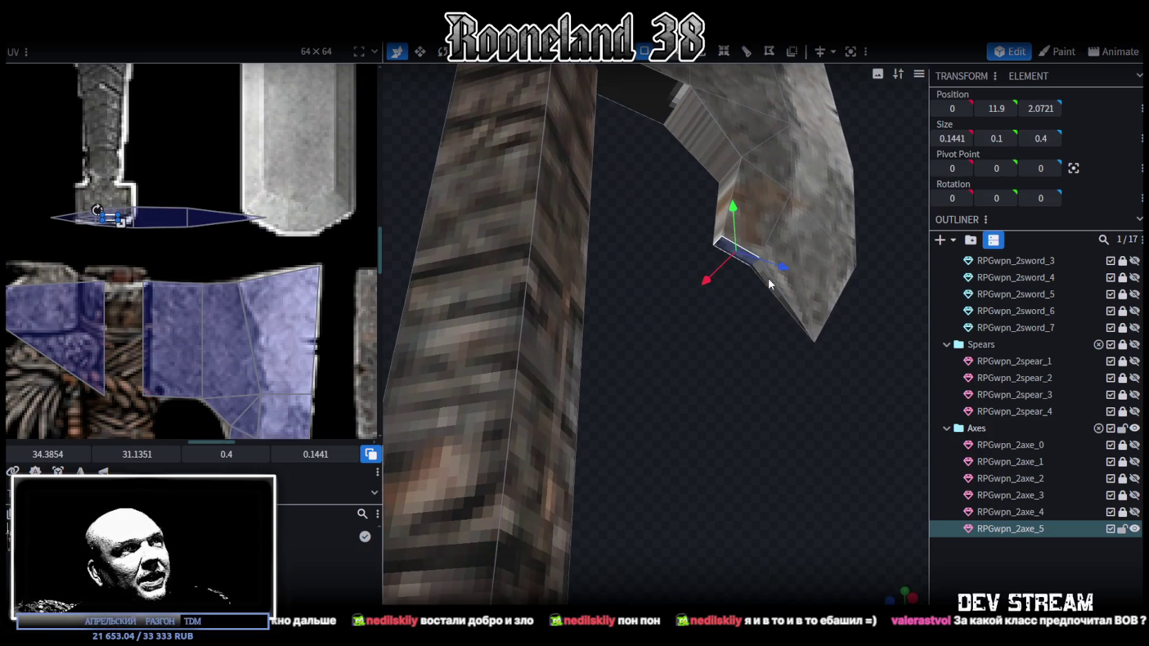
Slant the bevel face's UV onto the blade edge at 37.9571, 37.7988, sized 0.7486 by 0.2944
left_click_drag(126, 174, 200, 398)
scroll(223, 301, "down", 2)
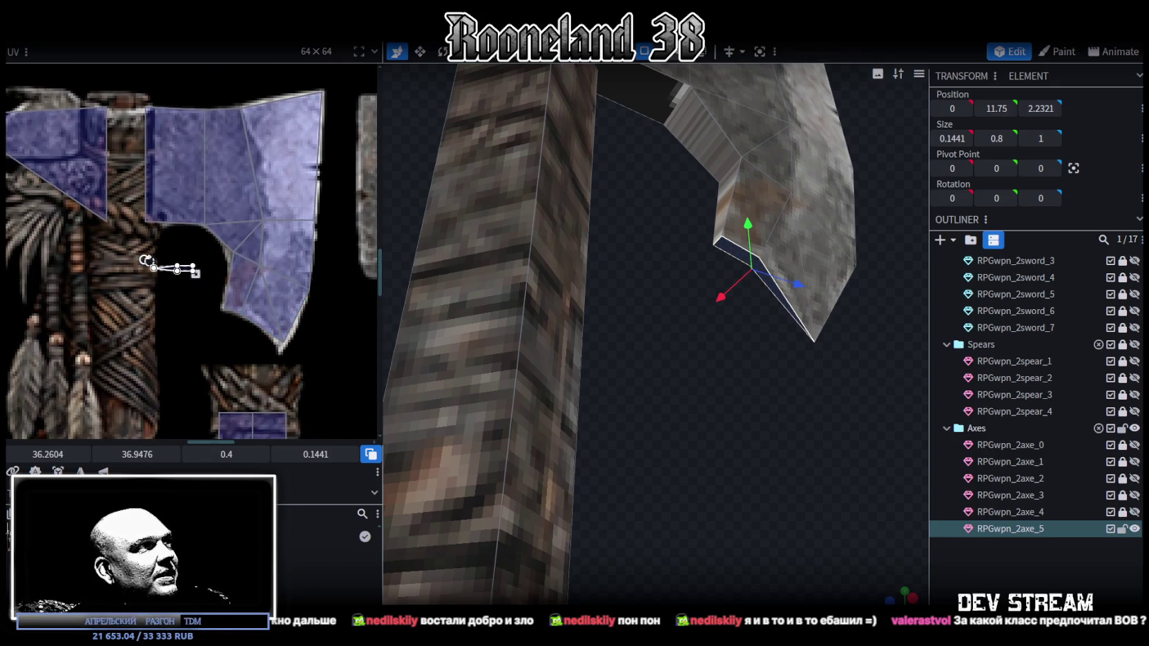
left_click_drag(195, 274, 210, 284)
scroll(185, 257, "up", 2)
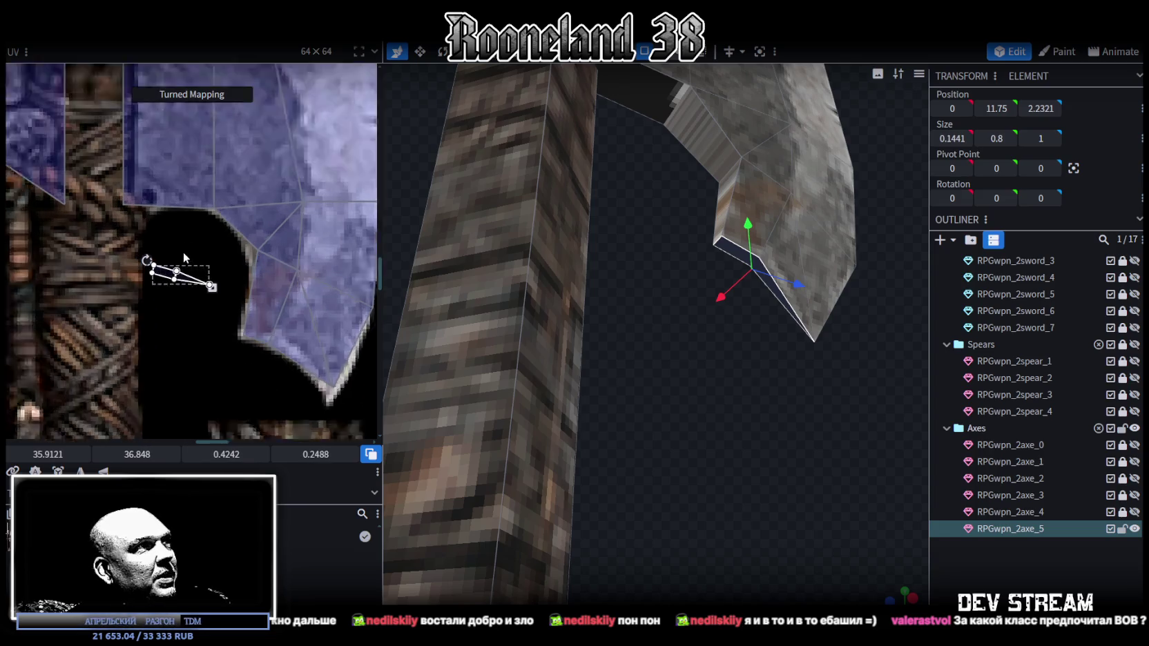
middle_click_drag(184, 257, 143, 238)
mouse_move(143, 238)
left_mouse_down()
mouse_move(254, 287)
mouse_move(245, 293)
mouse_move(302, 313)
mouse_move(296, 323)
left_mouse_up()
scroll(865, 284, "up", 3)
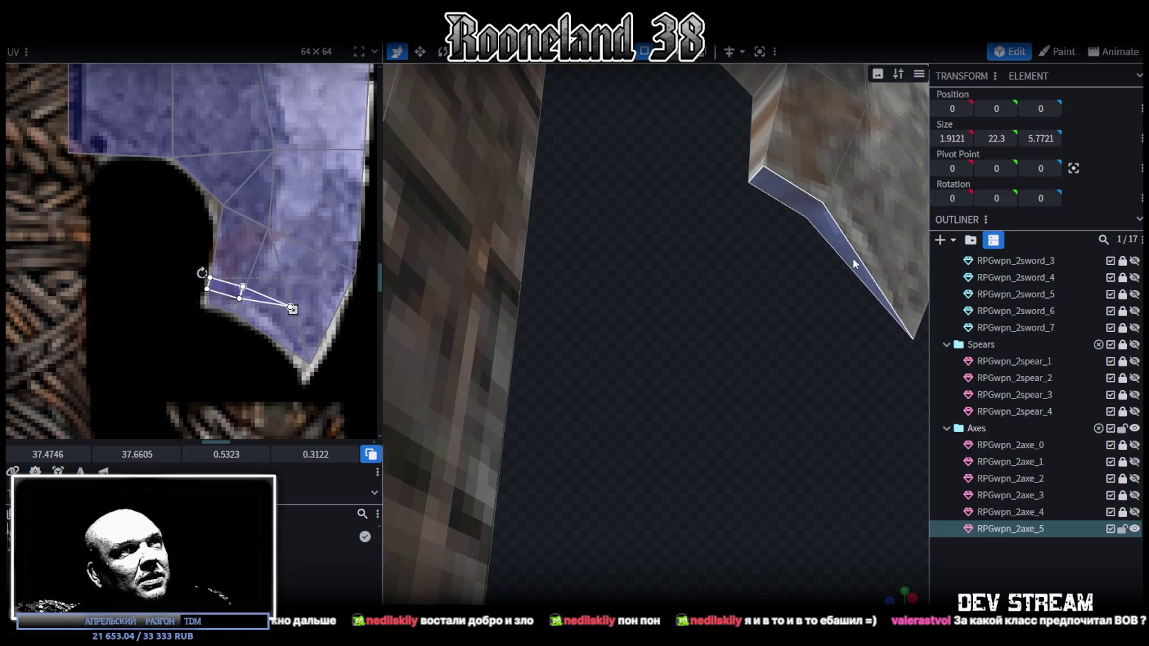
Select further blade faces while orbiting around the axe head toward the handle
left_click(855, 264)
left_click_drag(773, 407, 680, 505)
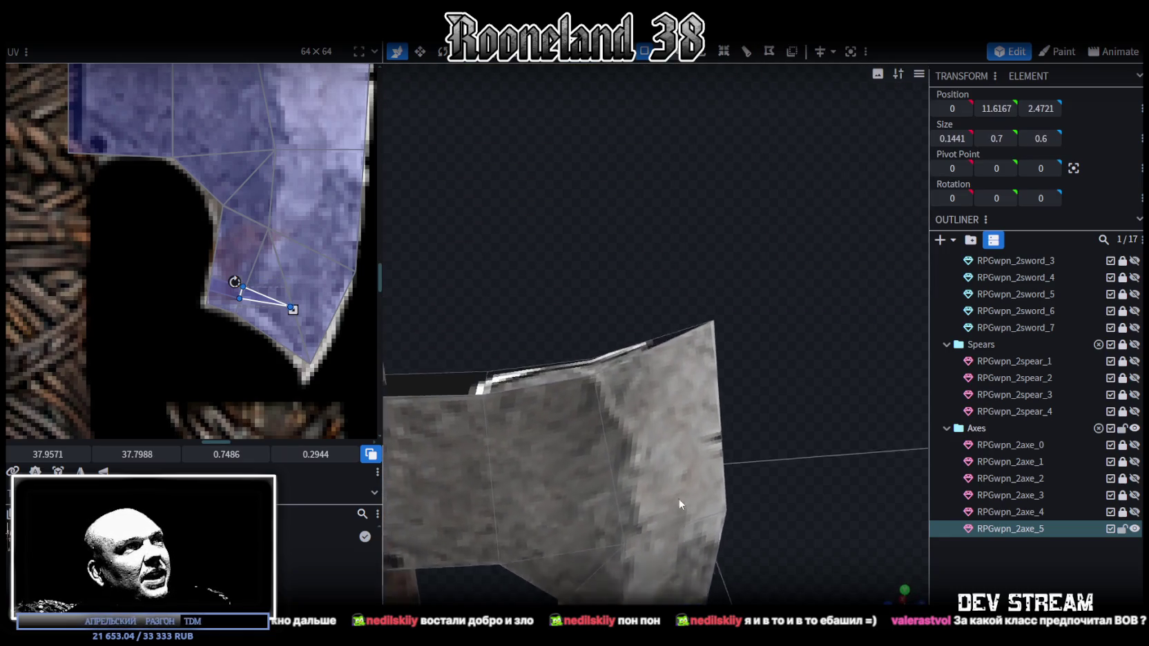
scroll(684, 506, "down", 1)
scroll(698, 484, "down", 4)
scroll(781, 456, "up", 5)
mouse_move(782, 404)
left_mouse_down()
mouse_move(640, 387)
mouse_move(685, 369)
mouse_move(720, 382)
left_mouse_up()
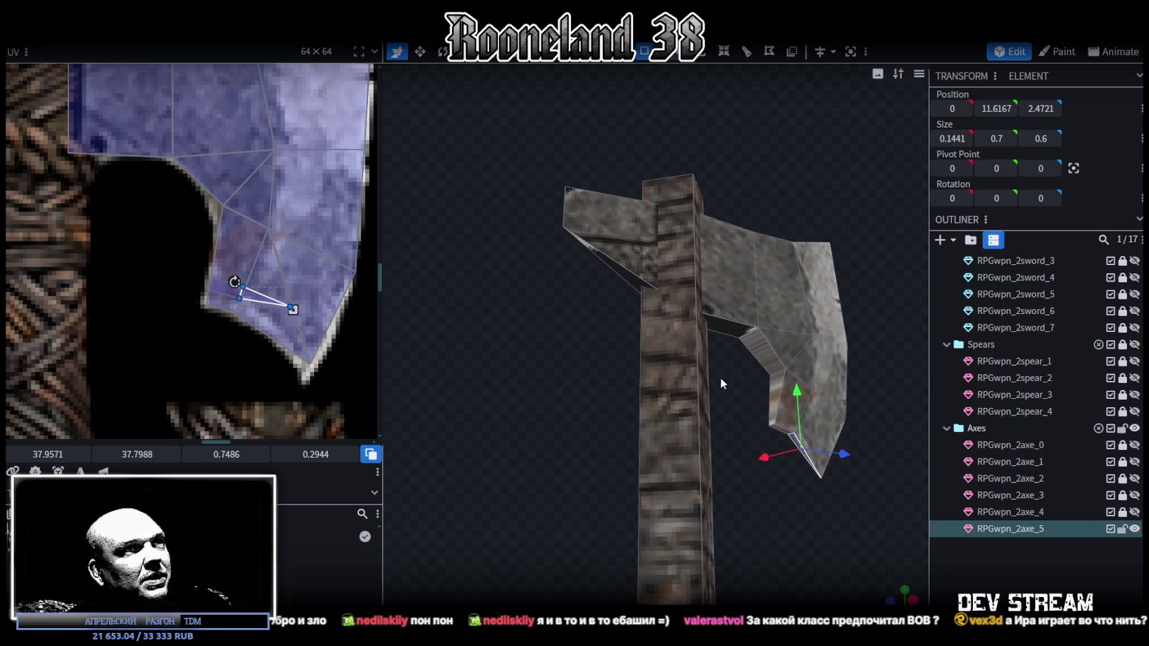
left_click(763, 345)
mouse_move(764, 346)
left_mouse_down()
mouse_move(765, 467)
mouse_move(783, 462)
left_mouse_up()
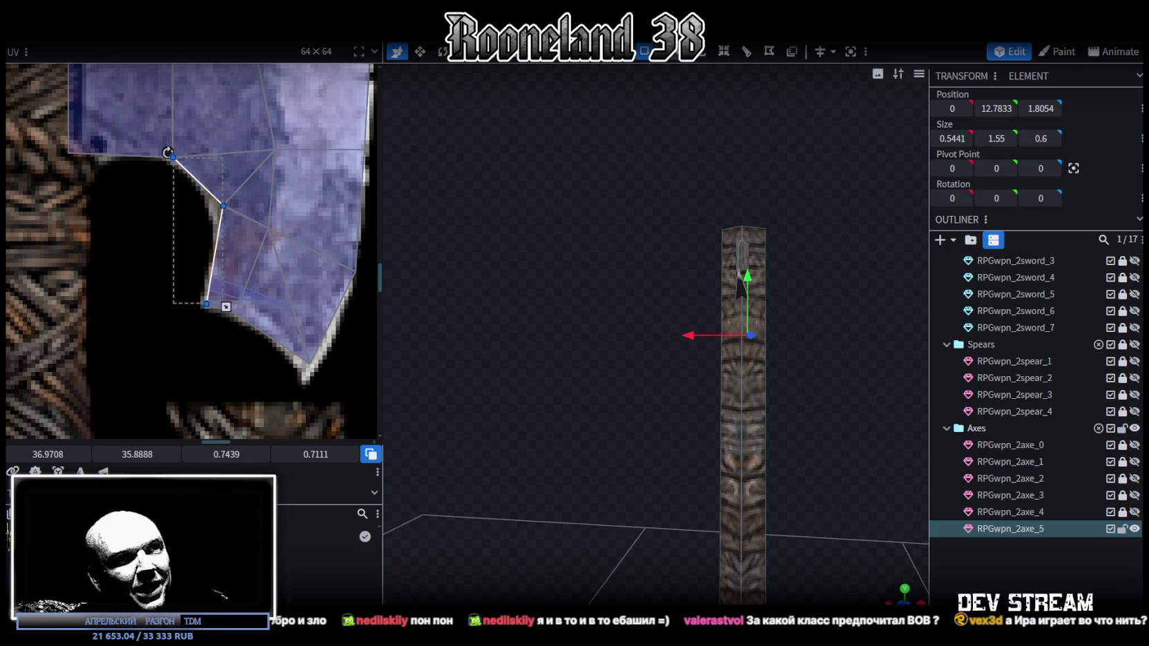
Snap to the front view and clear the UV vertex selection
left_click(904, 601)
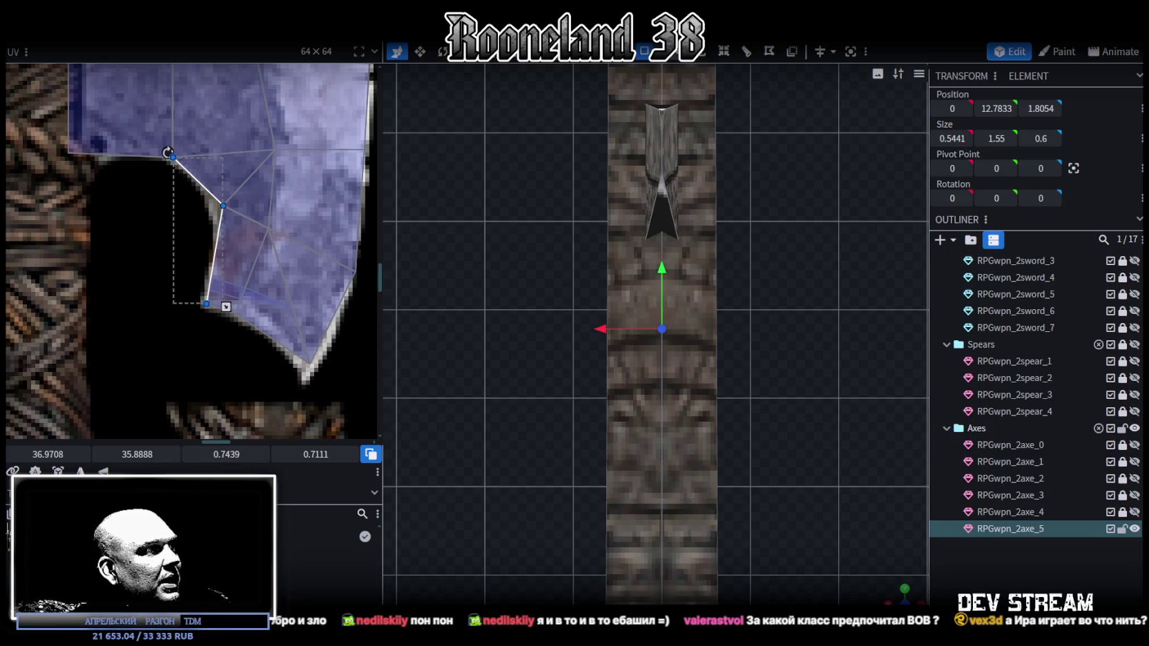
left_click(121, 308)
scroll(121, 276, "down", 2)
scroll(121, 239, "down", 3)
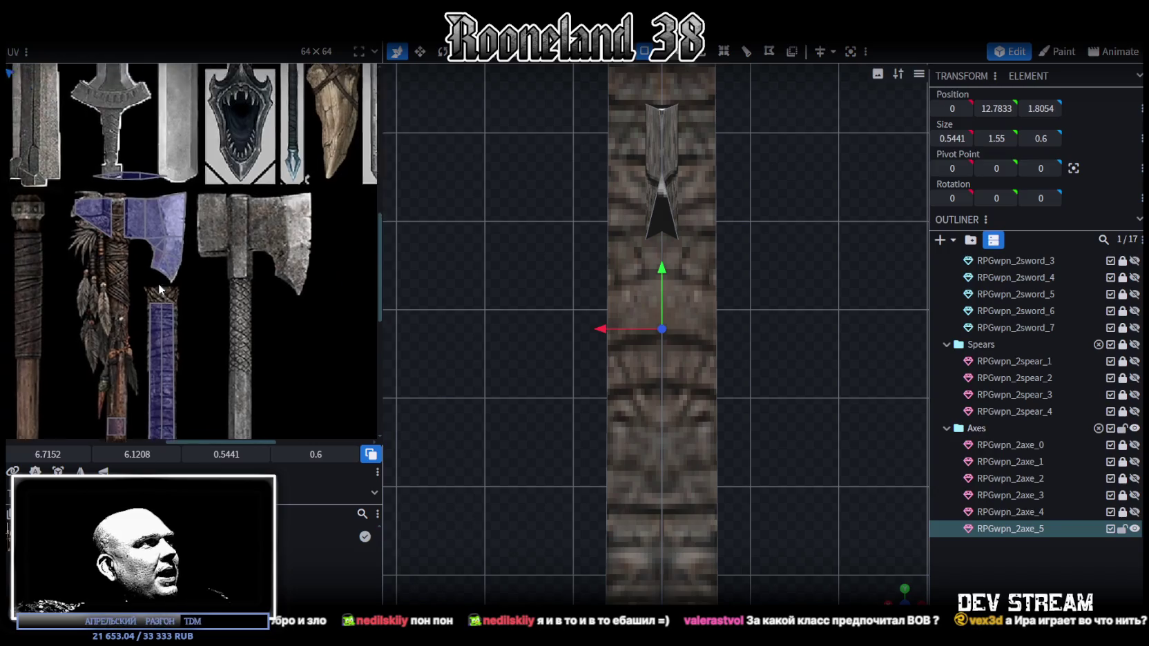
scroll(266, 344, "down", 2)
scroll(266, 345, "down", 2)
scroll(163, 233, "down", 2)
scroll(161, 268, "down", 1)
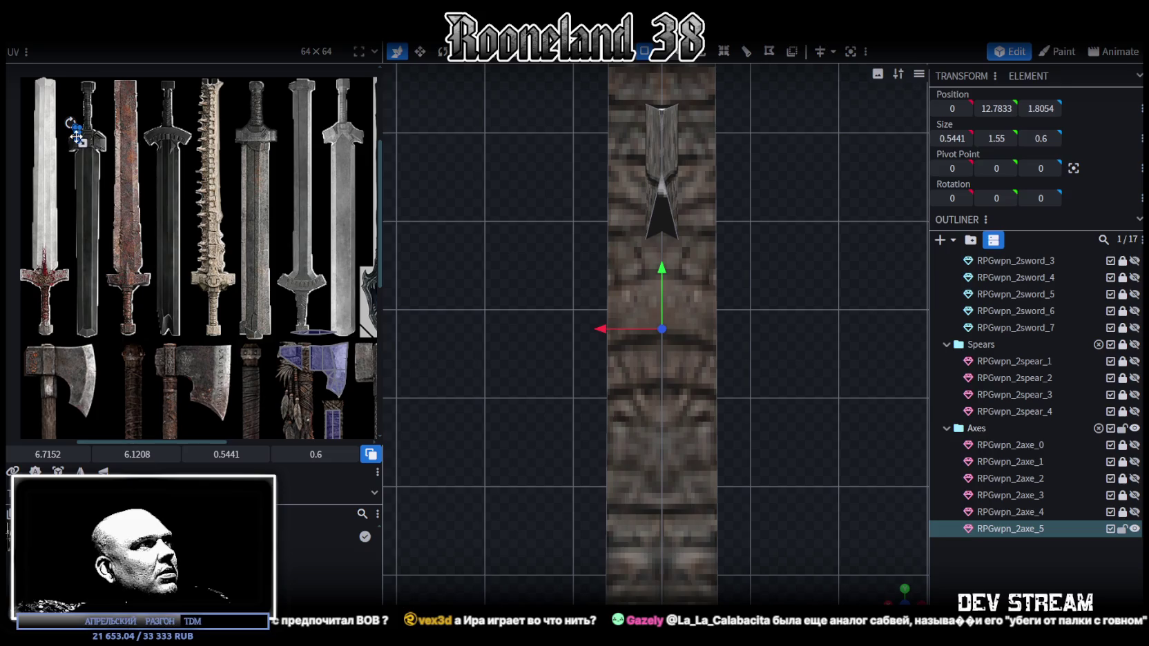
scroll(77, 132, "up", 3)
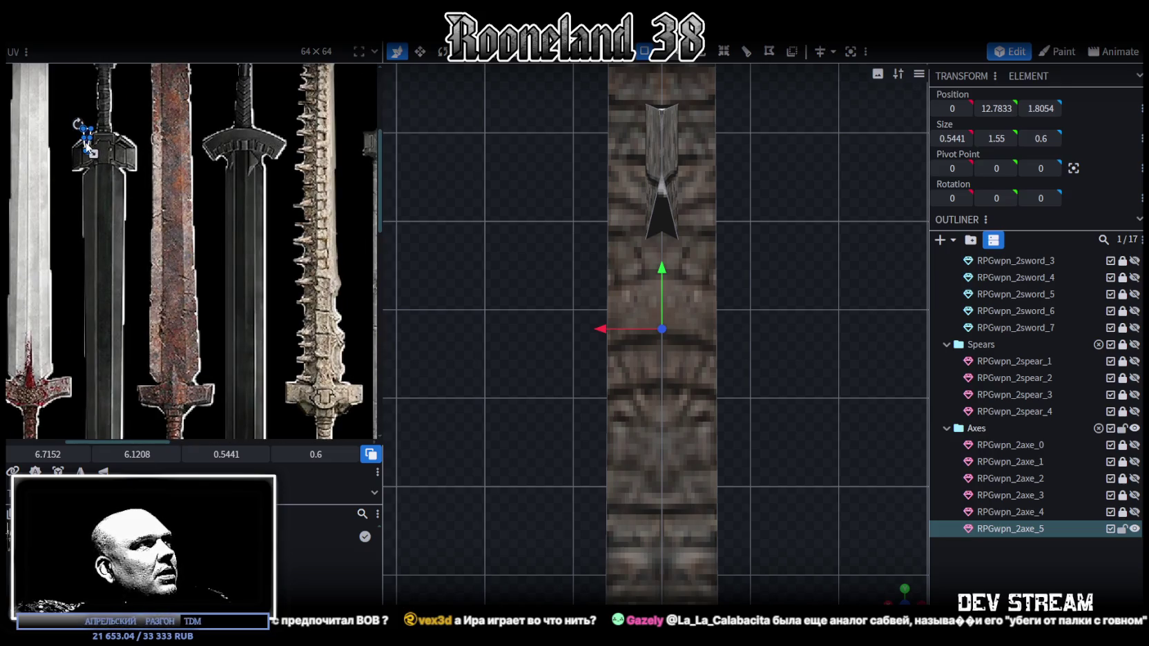
Move the face's UV from the swords to the blade's inner curve, sized 0.6691 by 0.7378
left_click_drag(88, 148, 301, 403)
middle_click_drag(333, 411, 87, 196)
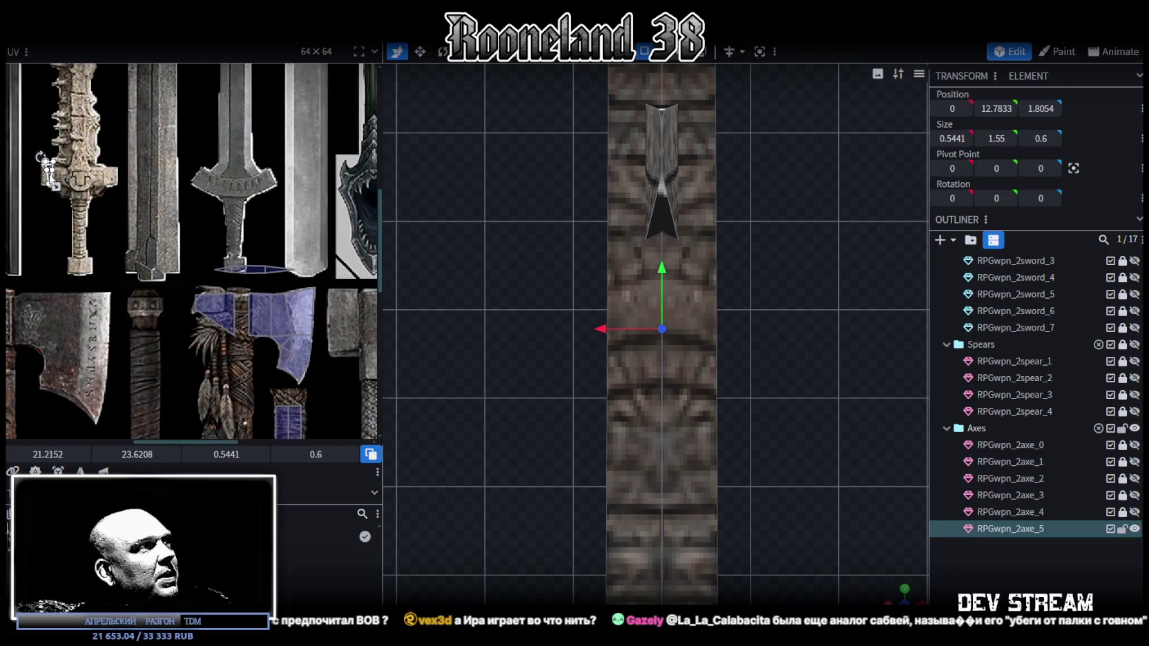
mouse_move(48, 178)
left_mouse_down()
mouse_move(248, 356)
mouse_move(320, 334)
left_mouse_up()
scroll(249, 355, "up", 2)
scroll(245, 361, "up", 1)
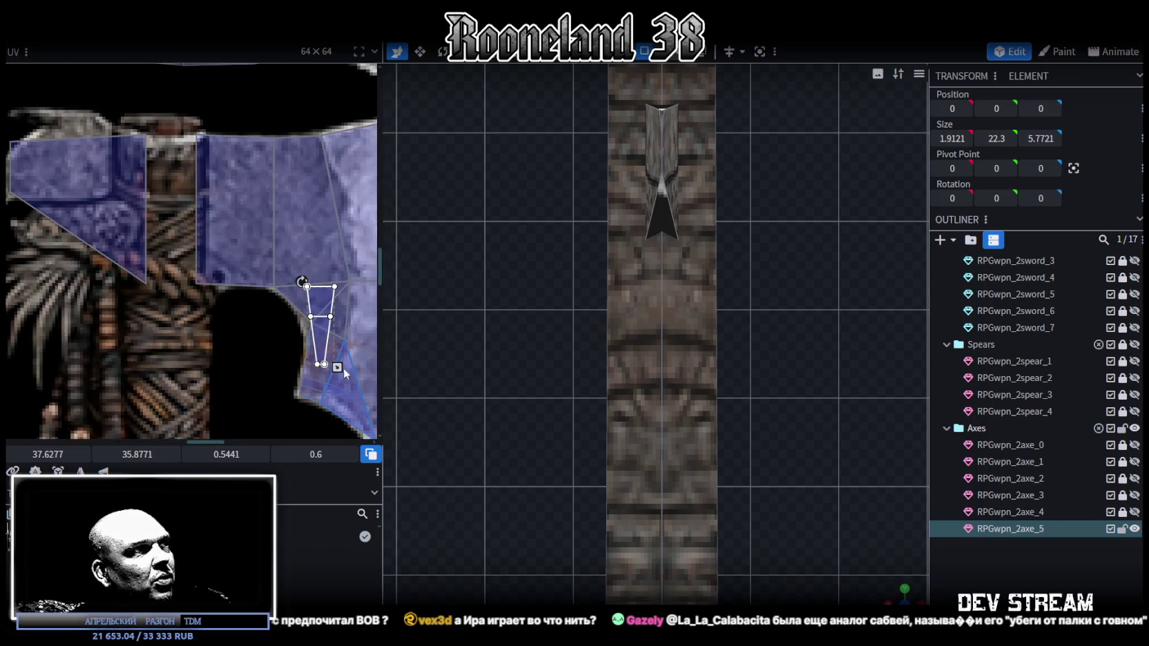
scroll(337, 367, "up", 2)
scroll(294, 299, "up", 1)
left_click_drag(284, 295, 294, 316)
left_click_drag(266, 276, 251, 275)
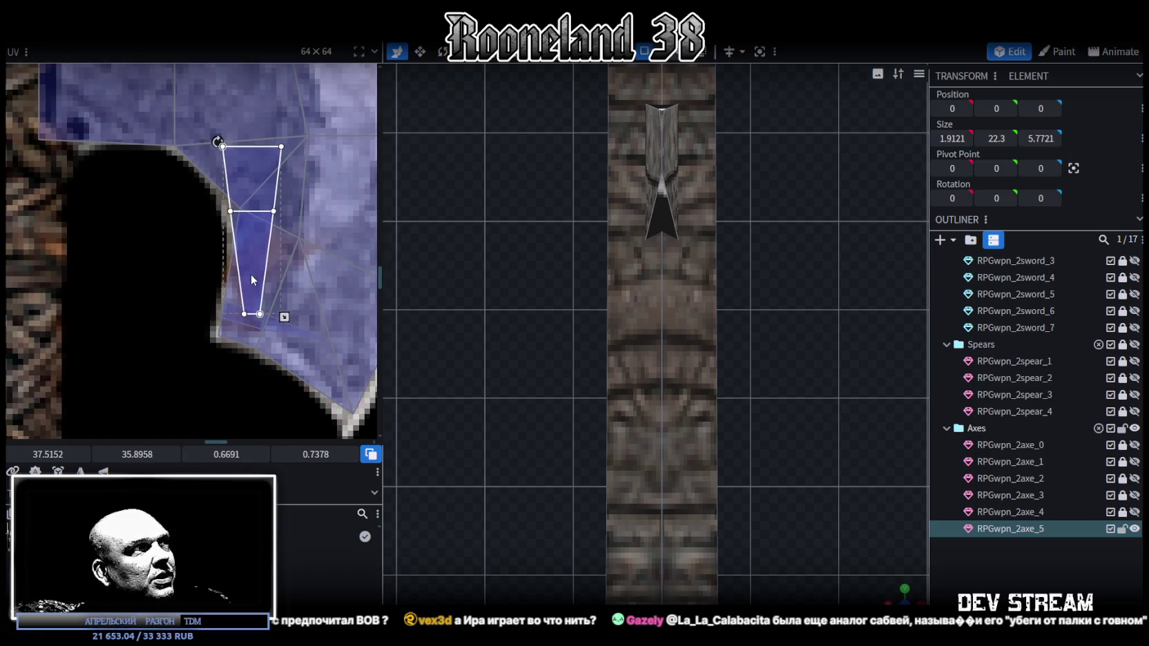
mouse_move(904, 587)
left_mouse_down()
mouse_move(768, 481)
mouse_move(826, 462)
mouse_move(719, 425)
mouse_move(706, 381)
mouse_move(767, 378)
left_mouse_up()
Orbit above the axe and select the blade's thin top-edge faces
left_click(767, 378)
left_click(722, 339)
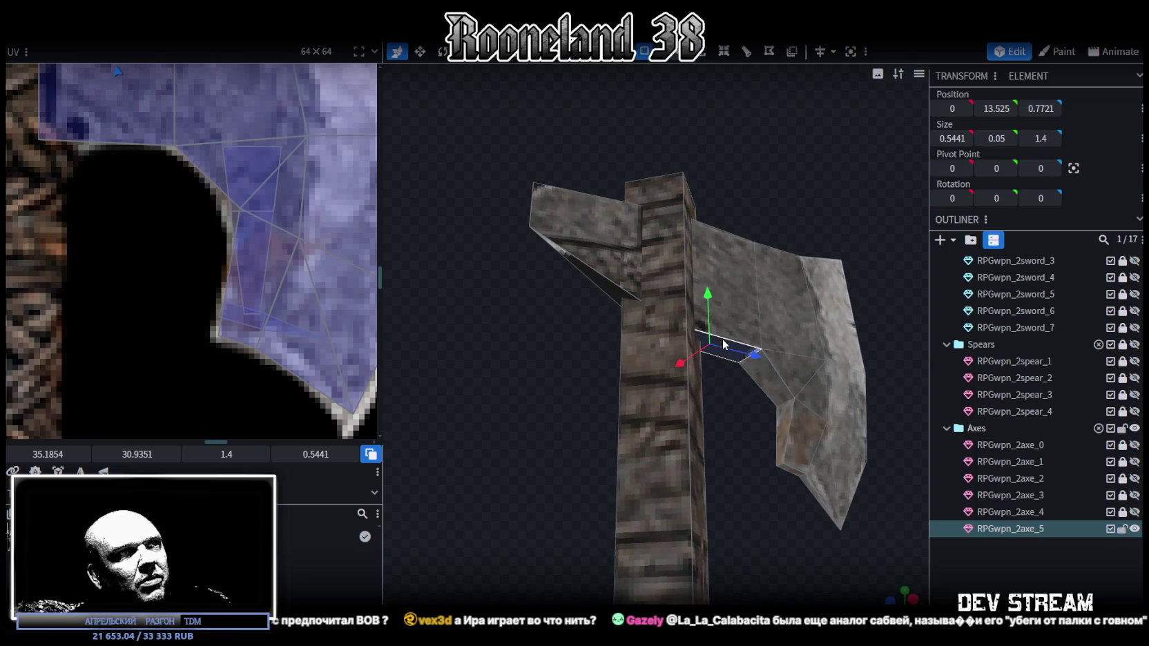
left_click(615, 299, "shift")
left_click_drag(615, 299, 482, 418)
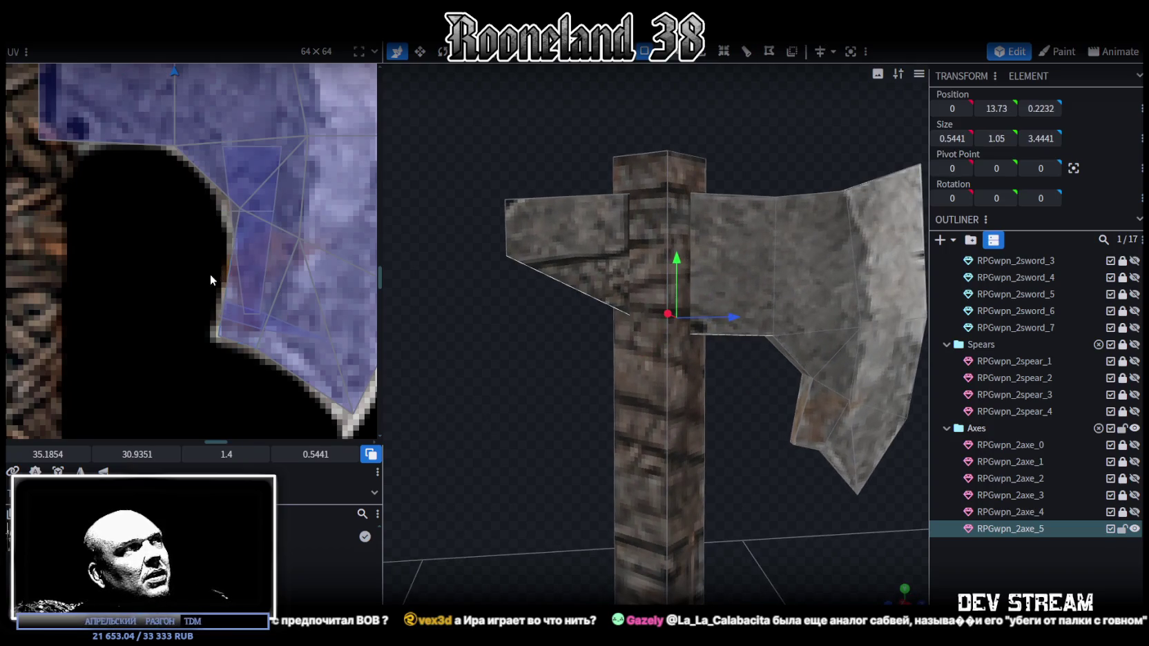
scroll(210, 274, "down", 5)
mouse_move(662, 227)
left_mouse_down()
mouse_move(779, 186)
mouse_move(606, 236)
left_mouse_up()
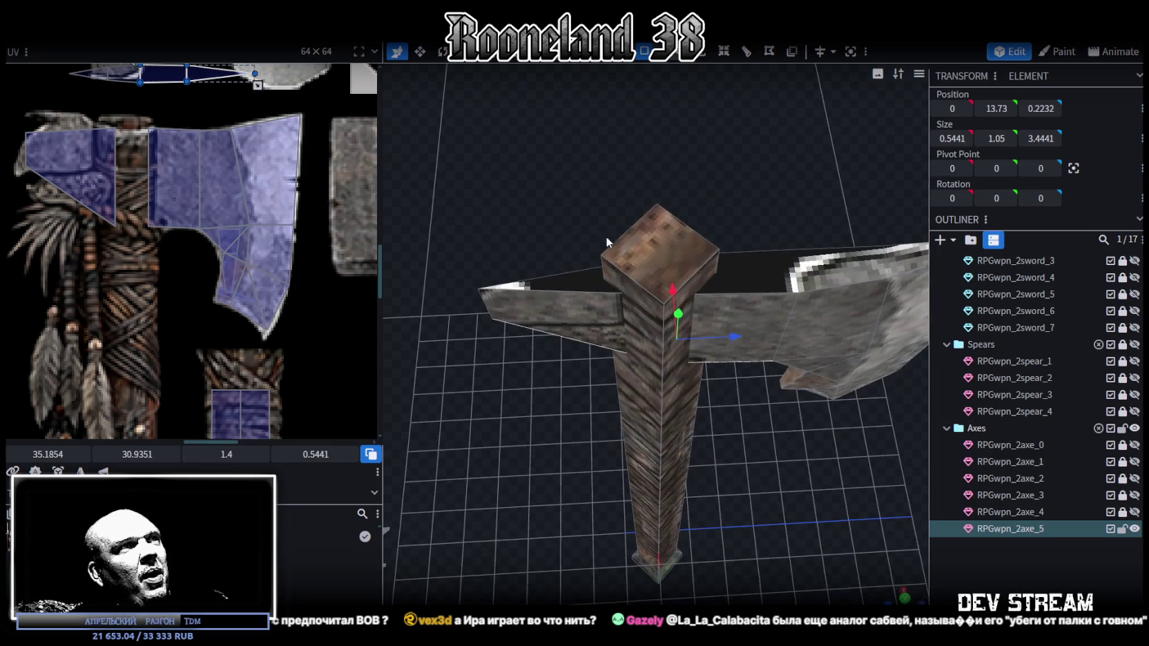
left_click(582, 282)
left_click(746, 273, "shift")
left_click(842, 269, "shift")
left_click(908, 264, "shift")
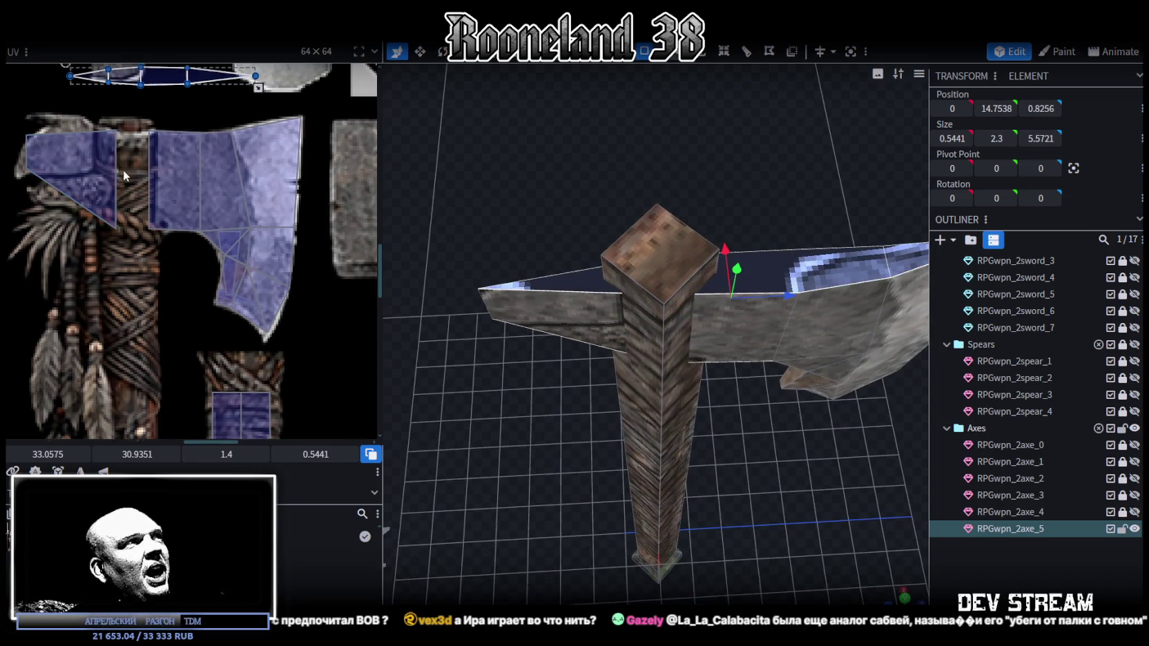
Mirror the top blade strip's UV onto the steel texture at 35.4325, 33.1226, sized 1.524 by 0.5441
mouse_move(170, 166)
left_mouse_down()
mouse_move(206, 219)
mouse_move(221, 168)
left_mouse_up()
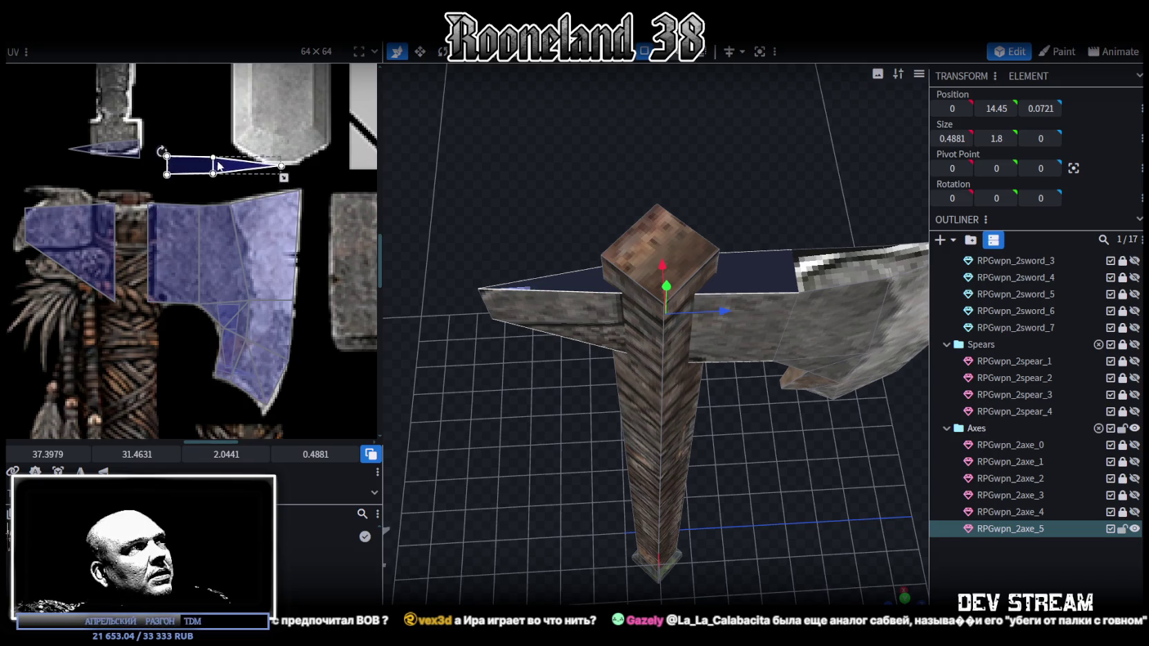
left_click(130, 163)
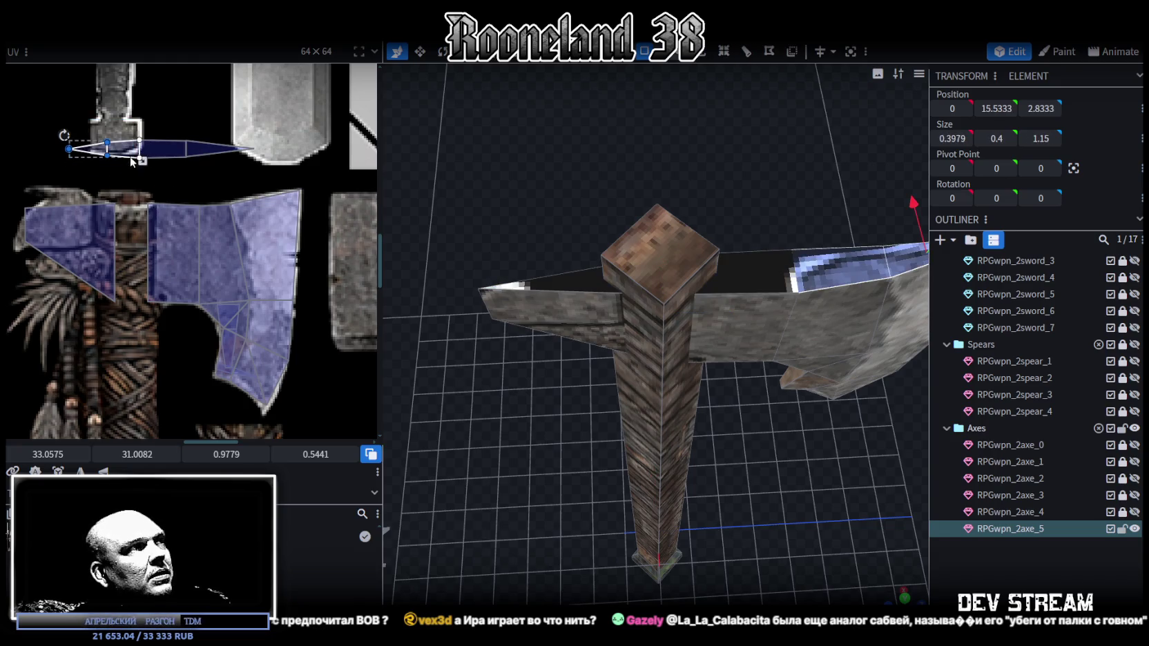
left_click(163, 149)
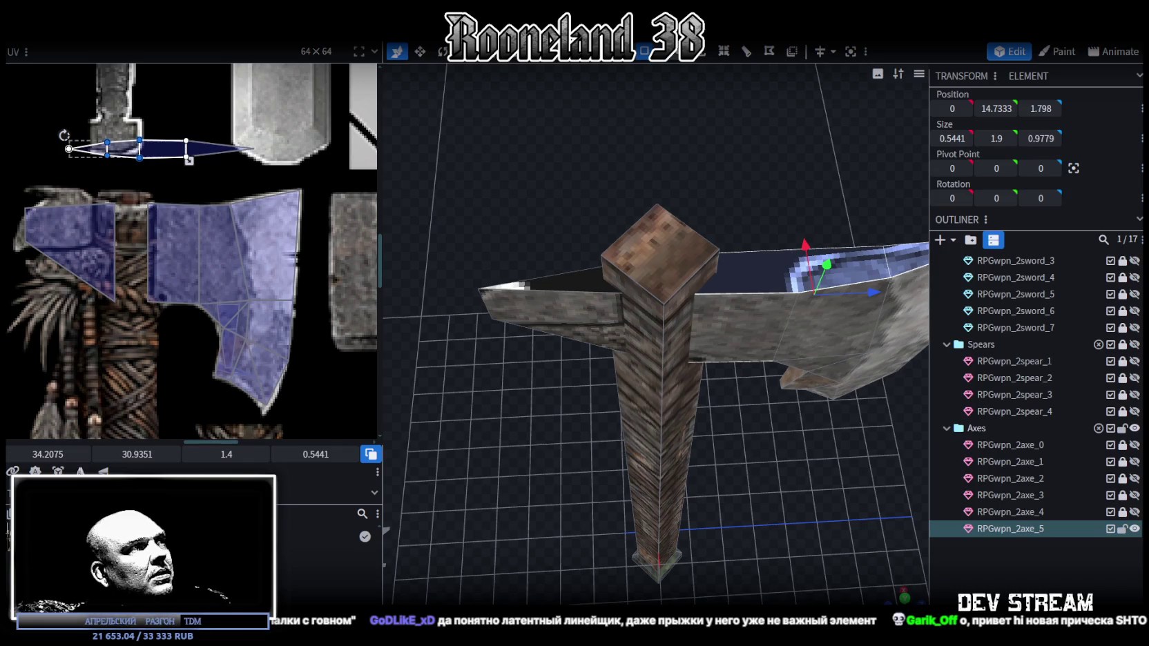
left_click_drag(188, 160, 134, 212)
left_click_drag(95, 155, 173, 228)
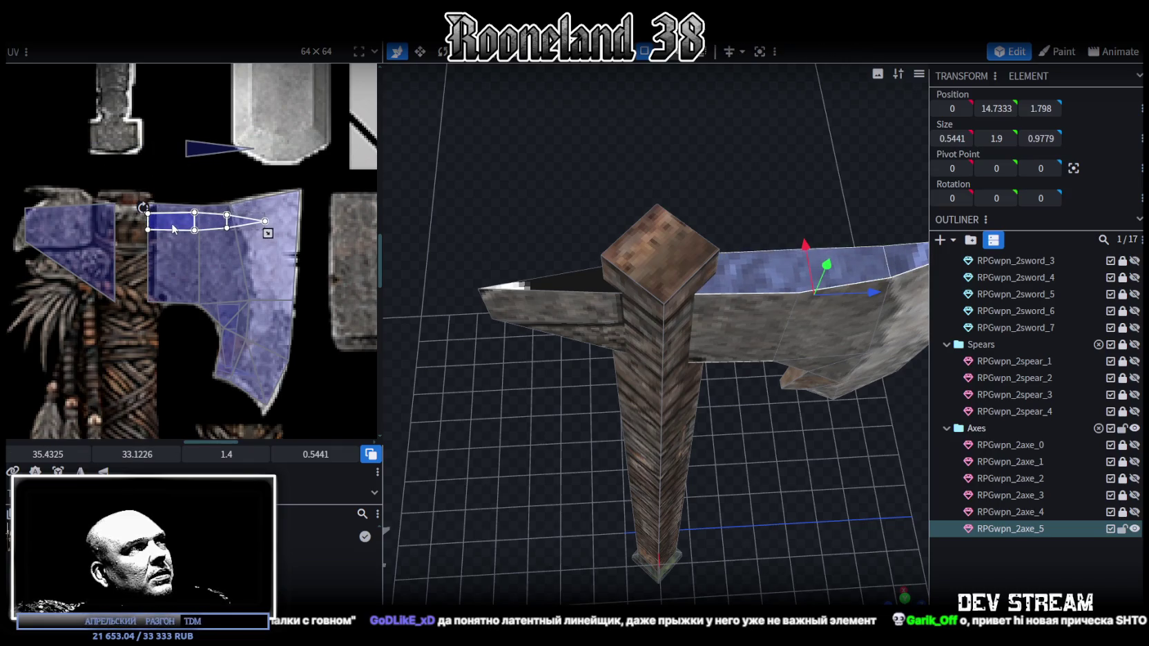
scroll(223, 235, "up", 1)
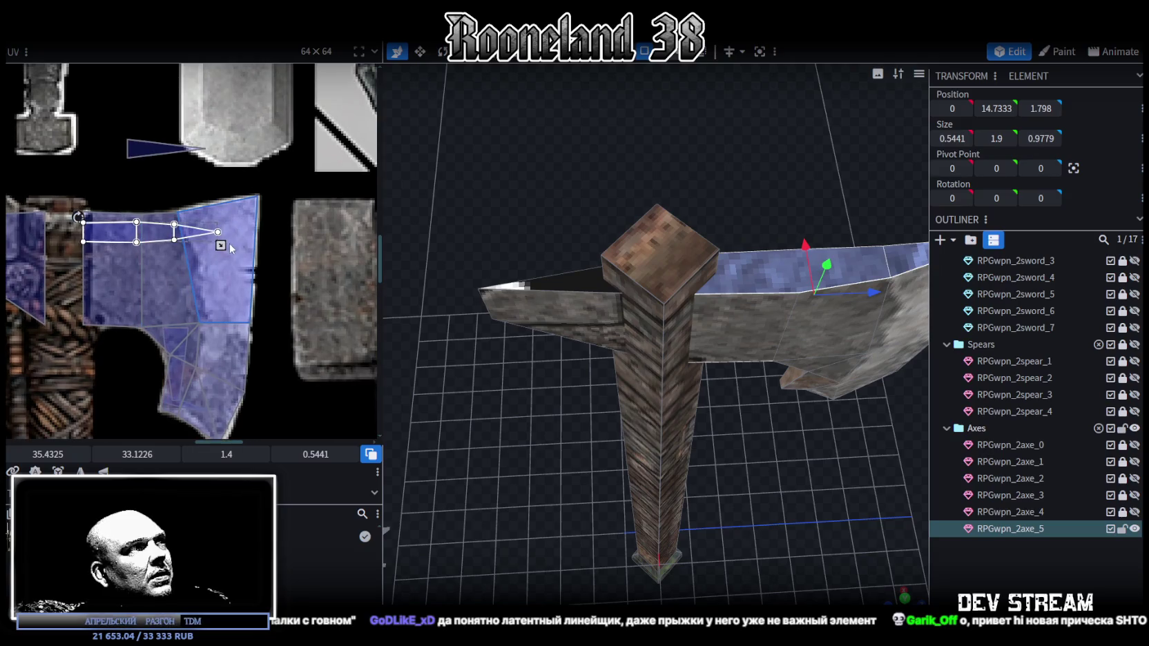
mouse_move(222, 243)
left_mouse_down()
mouse_move(260, 245)
mouse_move(232, 245)
left_mouse_up()
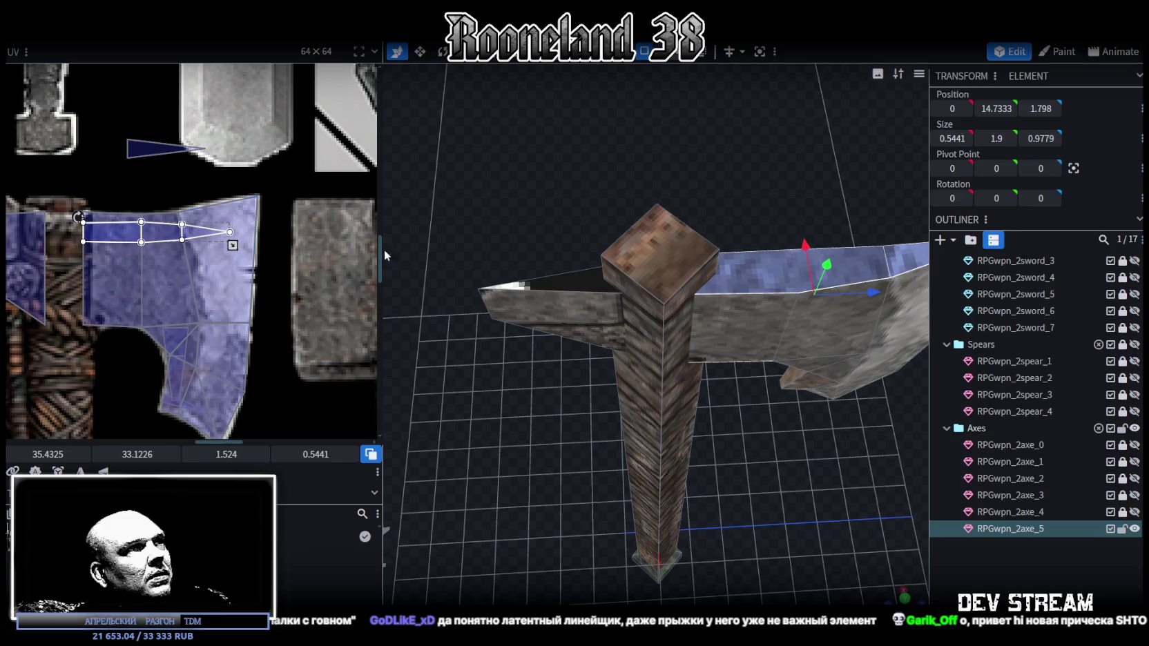
left_click(903, 272)
left_click_drag(903, 273, 705, 329)
mouse_move(545, 301)
left_mouse_down()
mouse_move(617, 246)
mouse_move(900, 169)
mouse_move(674, 179)
mouse_move(594, 168)
left_mouse_up()
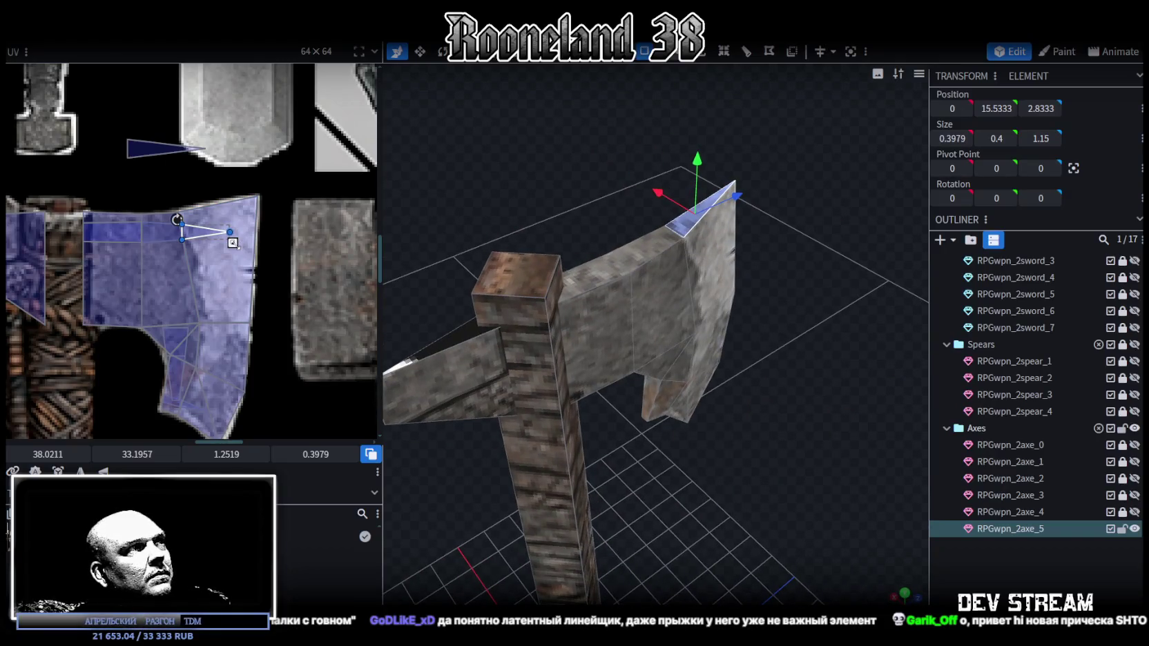
Stretch the top face's UV wider, then select the back spike's small face
left_click_drag(233, 242, 256, 243)
mouse_move(570, 217)
left_mouse_down()
mouse_move(554, 231)
mouse_move(557, 197)
mouse_move(488, 278)
left_mouse_up()
left_click(476, 358)
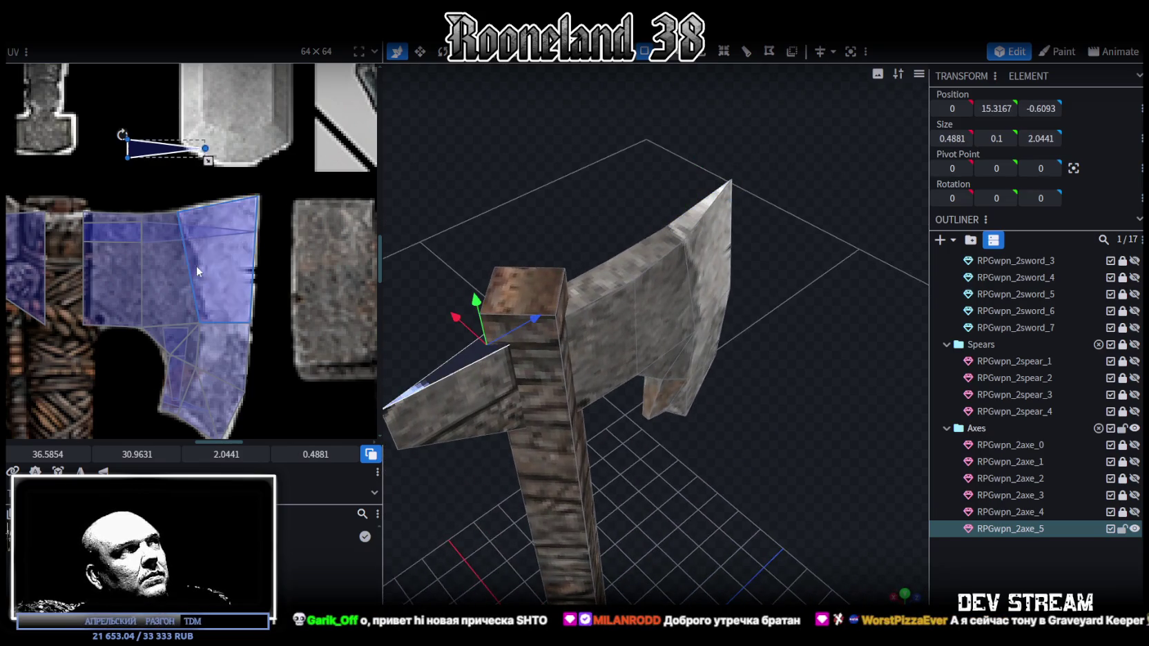
scroll(196, 265, "down", 2)
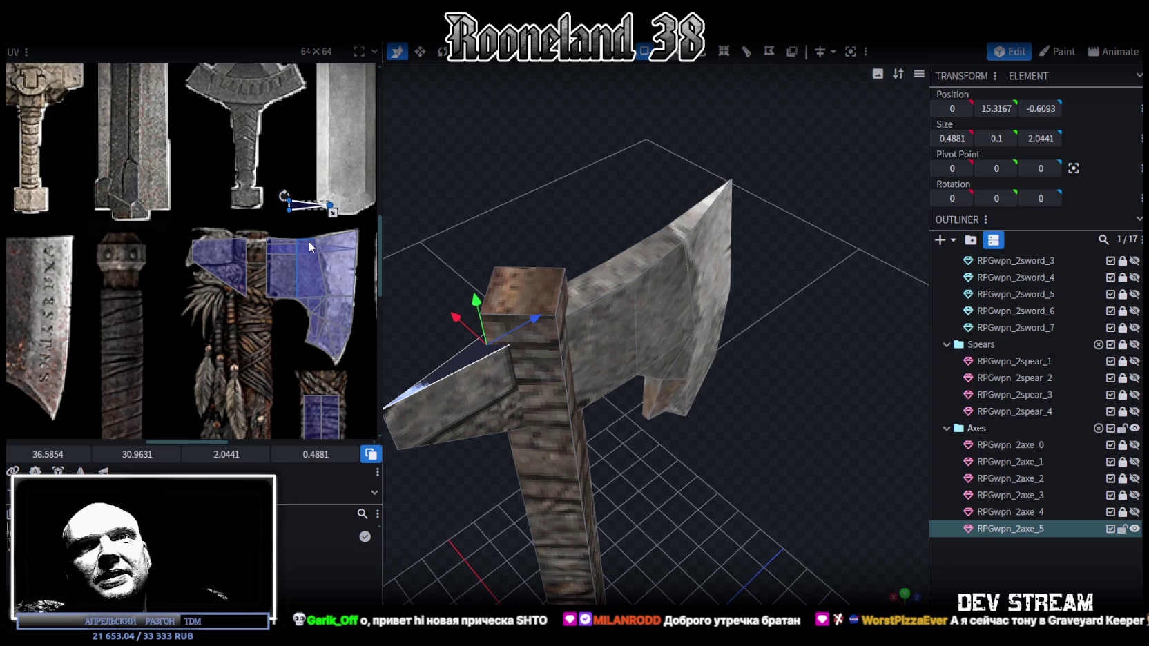
scroll(236, 232, "up", 1)
scroll(235, 229, "up", 2)
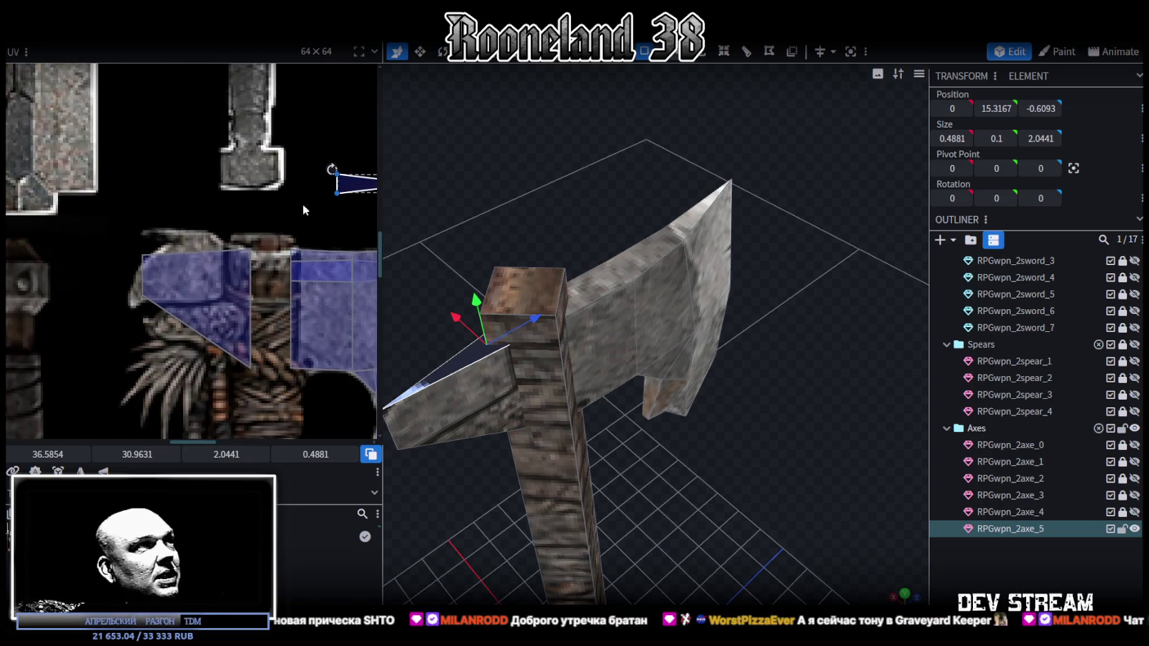
scroll(299, 198, "up", 1)
Place the back spike face's UV on the axe head, mirrored and enlarged to 2.7316 by 0.9256
left_click_drag(338, 159, 183, 284)
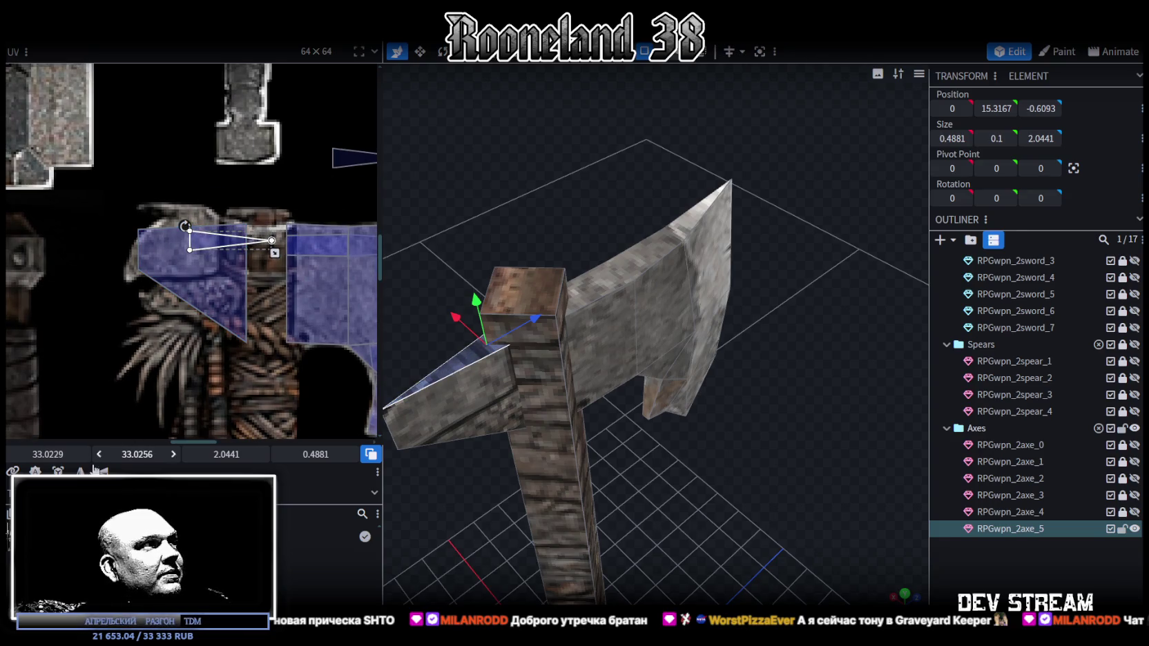
left_click_drag(94, 463, 93, 456)
left_click_drag(228, 250, 188, 248)
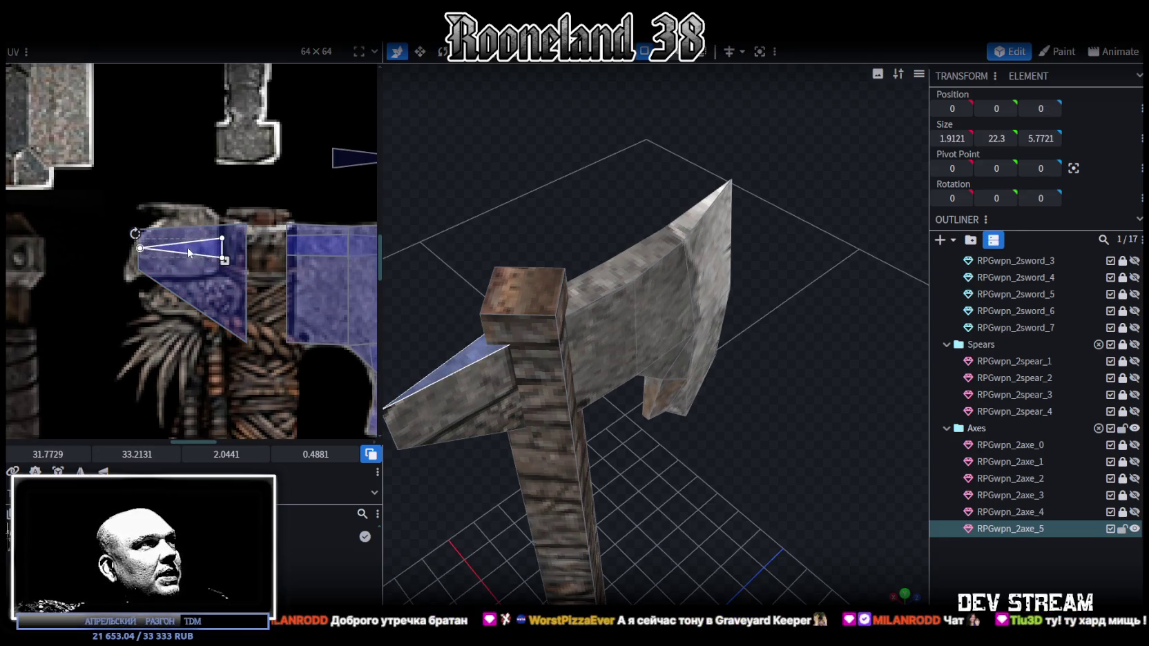
mouse_move(219, 258)
left_mouse_down()
mouse_move(266, 276)
mouse_move(211, 263)
left_mouse_up()
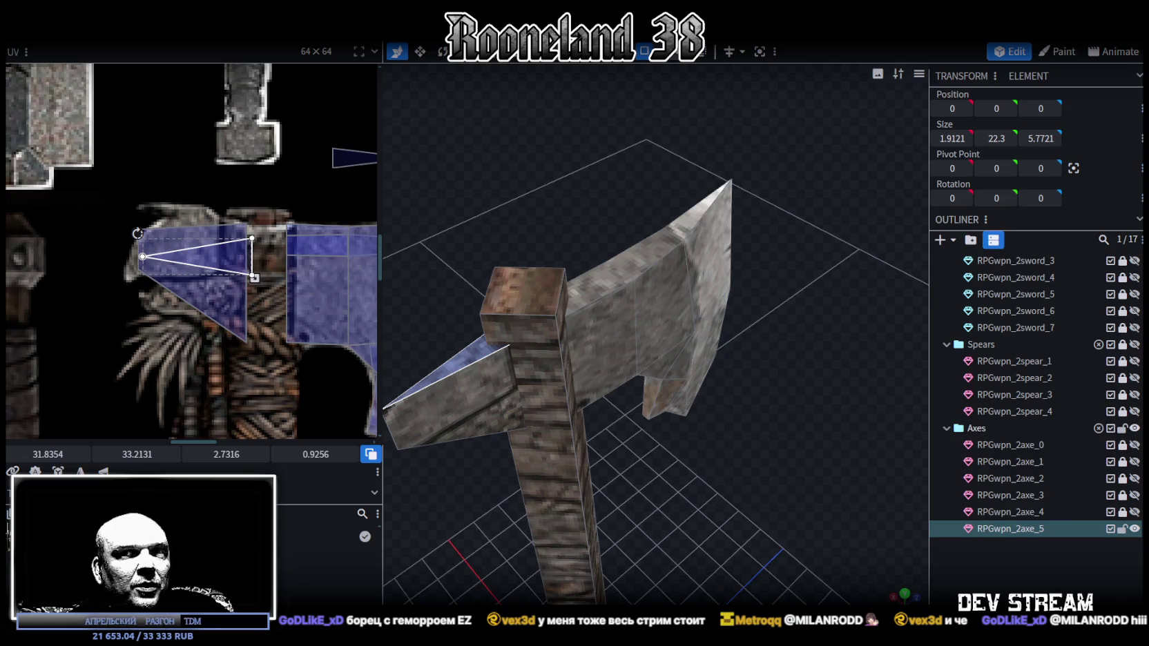
Move the sliver face's UV beside the back spike onto the axe-head texture at 32.1479, 34.4006
mouse_move(783, 517)
left_mouse_down()
mouse_move(571, 409)
mouse_move(542, 510)
mouse_move(577, 508)
mouse_move(625, 447)
mouse_move(506, 404)
left_mouse_up()
left_click(532, 398)
mouse_move(663, 442)
left_mouse_down()
mouse_move(625, 424)
mouse_move(532, 429)
mouse_move(554, 326)
mouse_move(676, 417)
mouse_move(658, 382)
mouse_move(621, 373)
left_mouse_up()
left_click(545, 300)
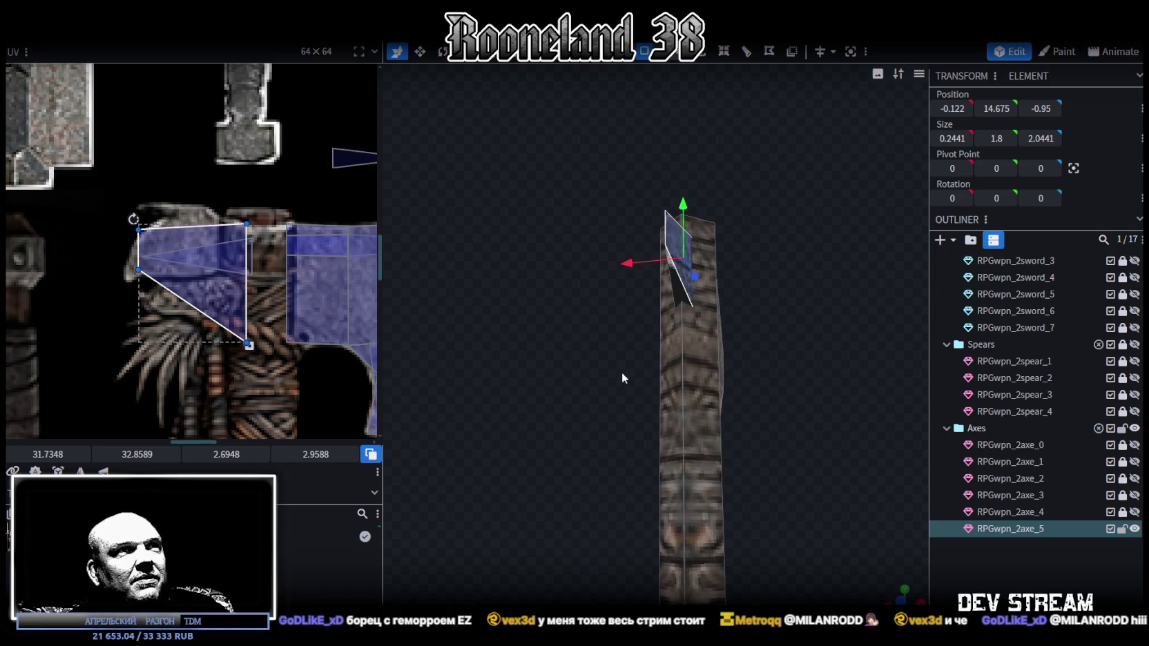
left_click(679, 293)
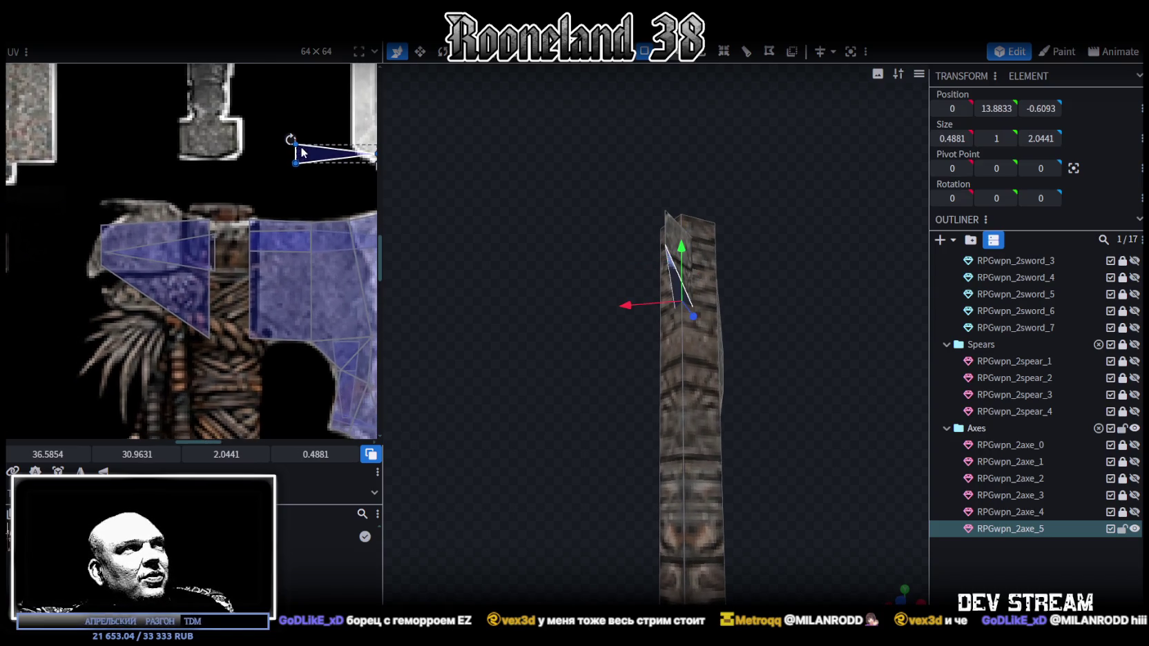
mouse_move(302, 153)
left_mouse_down()
mouse_move(102, 292)
mouse_move(128, 290)
left_mouse_up()
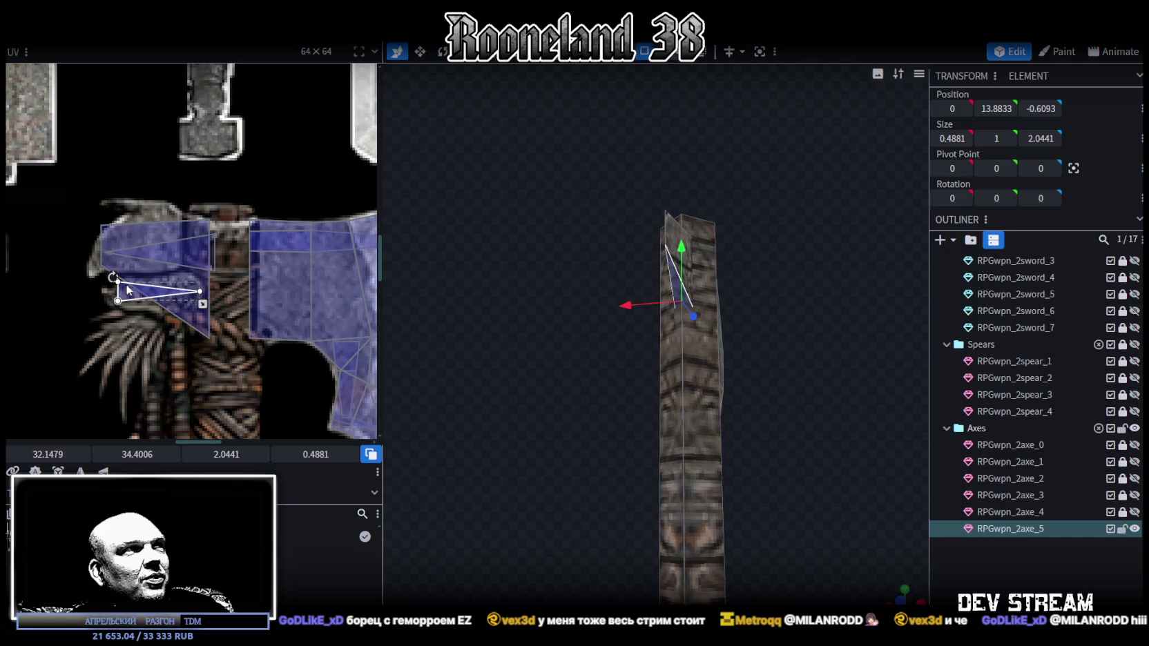
Clear the selection, select the axe mesh and switch to Edge selection mode
left_click(763, 268)
mouse_move(762, 267)
left_mouse_down()
mouse_move(643, 294)
mouse_move(591, 328)
mouse_move(654, 359)
mouse_move(581, 232)
mouse_move(567, 241)
mouse_move(565, 194)
mouse_move(574, 263)
mouse_move(578, 236)
mouse_move(599, 270)
mouse_move(588, 311)
mouse_move(599, 299)
left_mouse_up()
left_click(598, 270)
key("3")
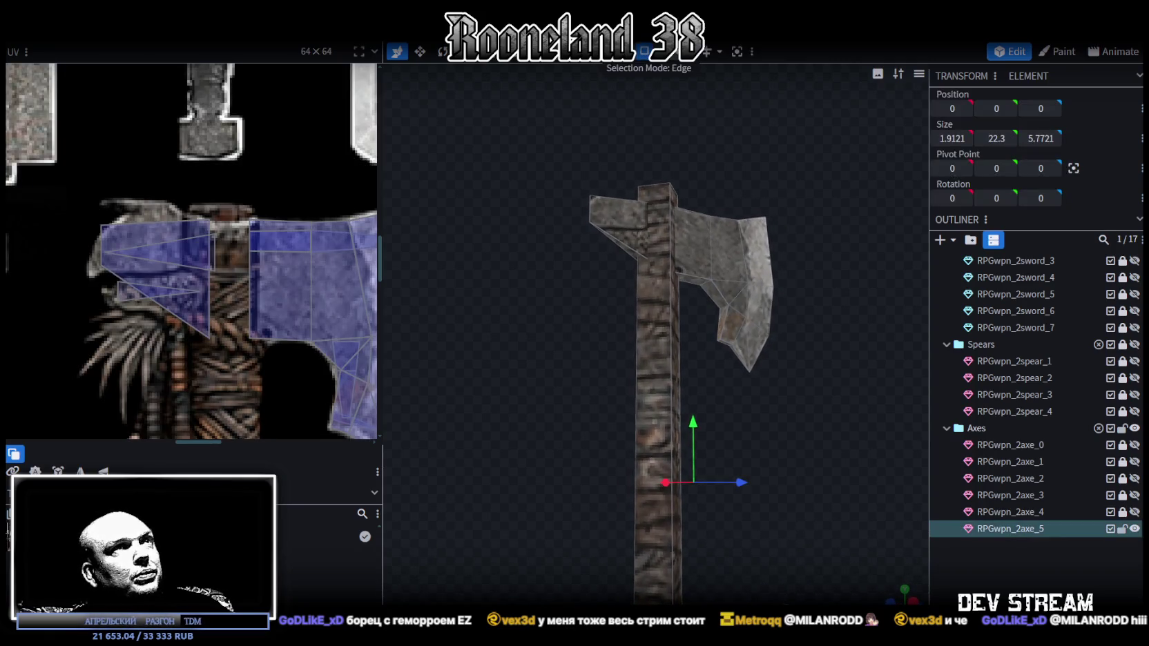
scroll(218, 296, "down", 2)
scroll(265, 189, "down", 2)
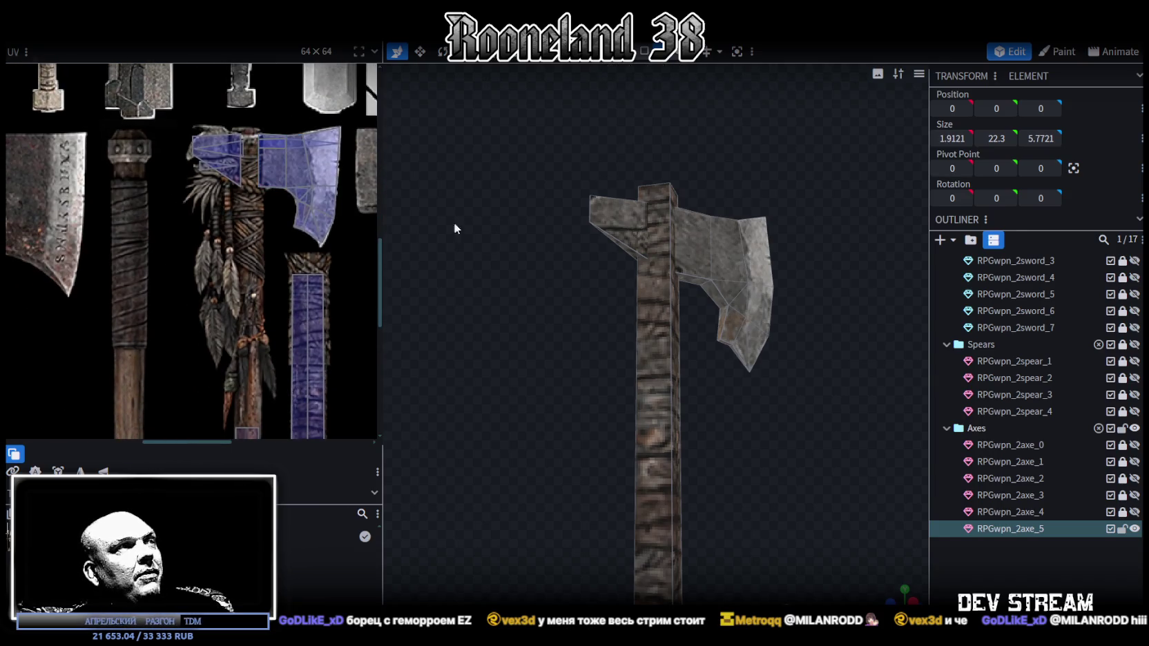
left_click(634, 251)
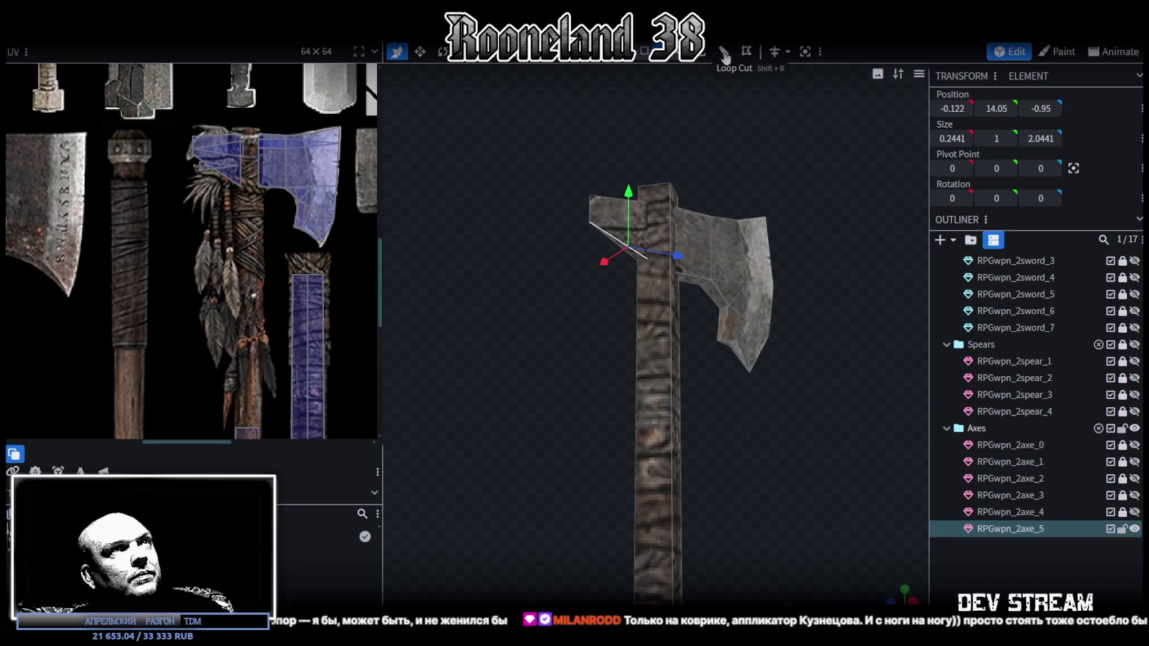
mouse_move(601, 294)
left_mouse_down()
mouse_move(573, 320)
mouse_move(552, 285)
mouse_move(535, 308)
mouse_move(576, 317)
mouse_move(492, 317)
mouse_move(474, 331)
mouse_move(529, 288)
mouse_move(525, 325)
mouse_move(618, 328)
mouse_move(605, 326)
mouse_move(618, 315)
mouse_move(623, 379)
mouse_move(593, 330)
mouse_move(573, 330)
mouse_move(576, 349)
mouse_move(585, 339)
mouse_move(561, 323)
mouse_move(562, 350)
mouse_move(582, 349)
mouse_move(608, 416)
mouse_move(649, 390)
left_mouse_up()
scroll(593, 324, "up", 2)
left_click(776, 171)
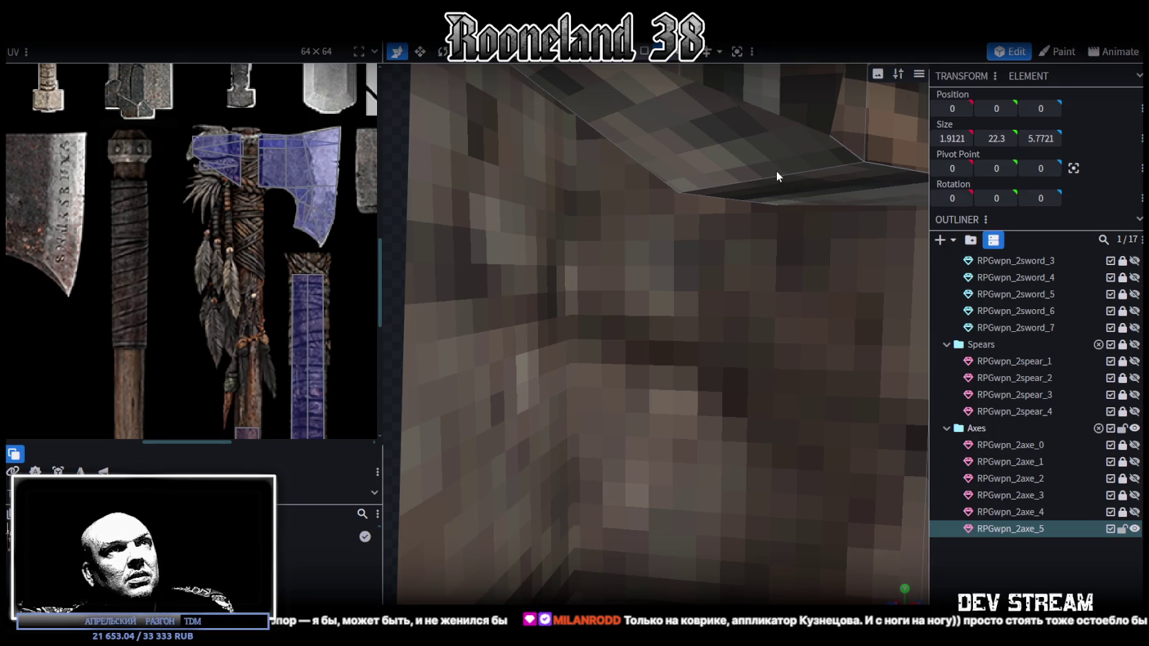
mouse_move(765, 183)
left_mouse_down()
mouse_move(757, 206)
mouse_move(794, 203)
mouse_move(669, 207)
mouse_move(743, 374)
mouse_move(533, 271)
mouse_move(493, 265)
mouse_move(494, 280)
mouse_move(631, 194)
left_mouse_up()
scroll(621, 183, "down", 3)
scroll(541, 235, "down", 3)
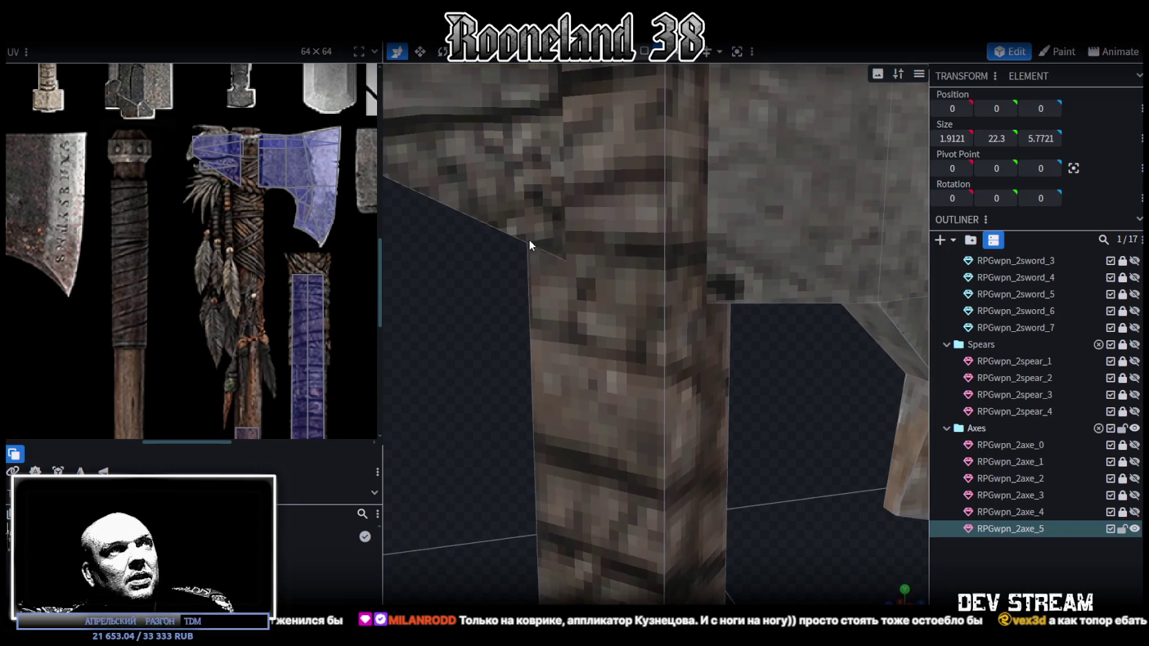
scroll(519, 266, "down", 3)
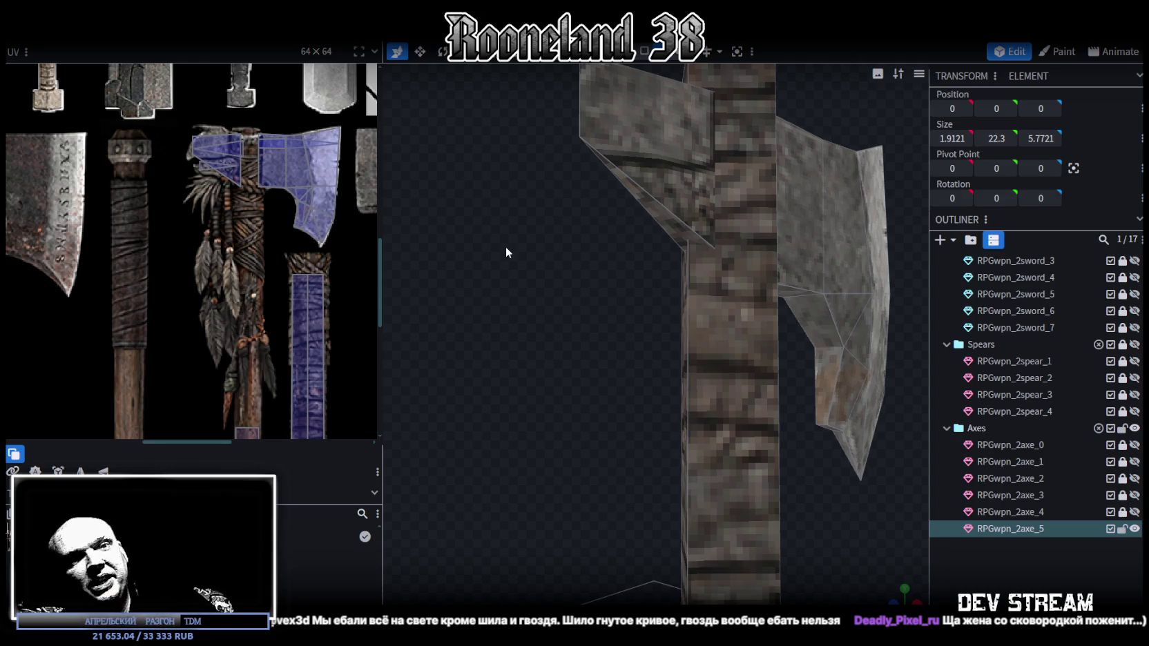
left_click_drag(501, 258, 618, 363)
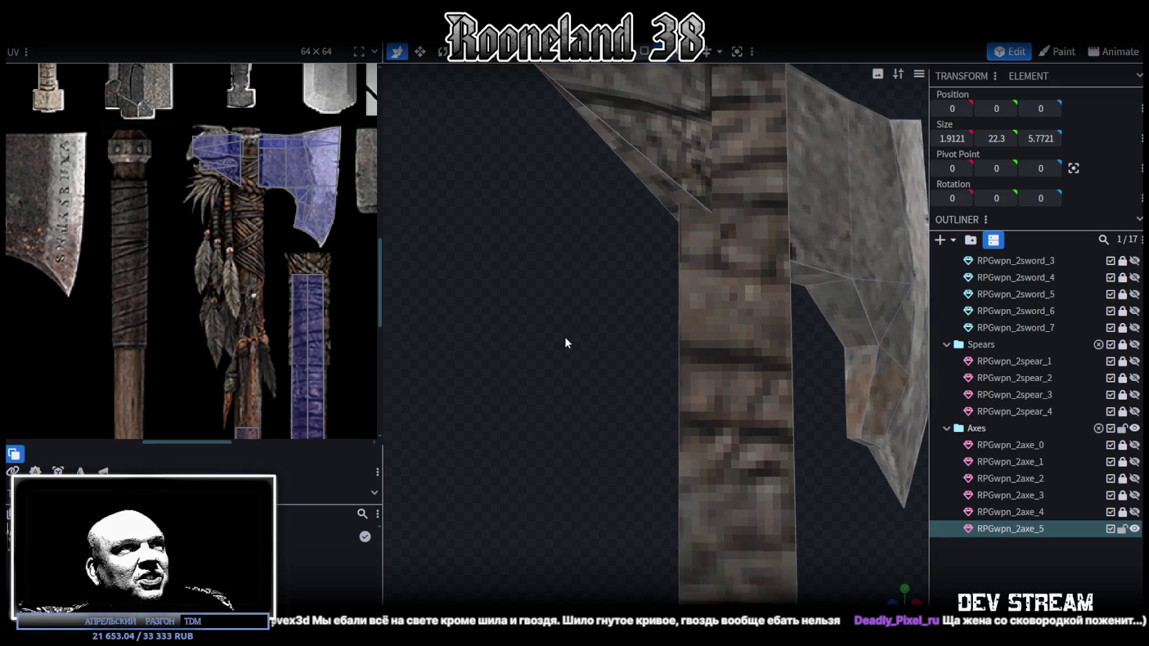
Move the back spike out one unit along Z
scroll(617, 363, "down", 3)
scroll(518, 360, "down", 2)
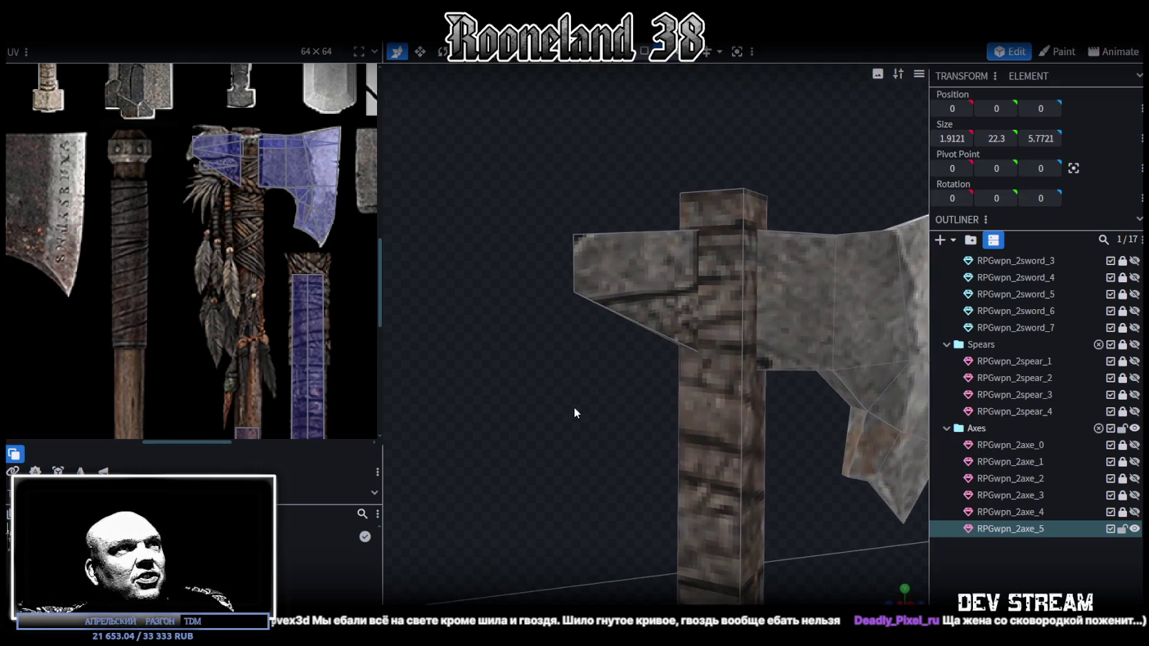
left_click(601, 290)
left_click(616, 303)
left_click_drag(710, 285, 677, 284)
Extrude the back spike's lower edge in direction Y- with Extend 2
left_click_drag(604, 409, 622, 410)
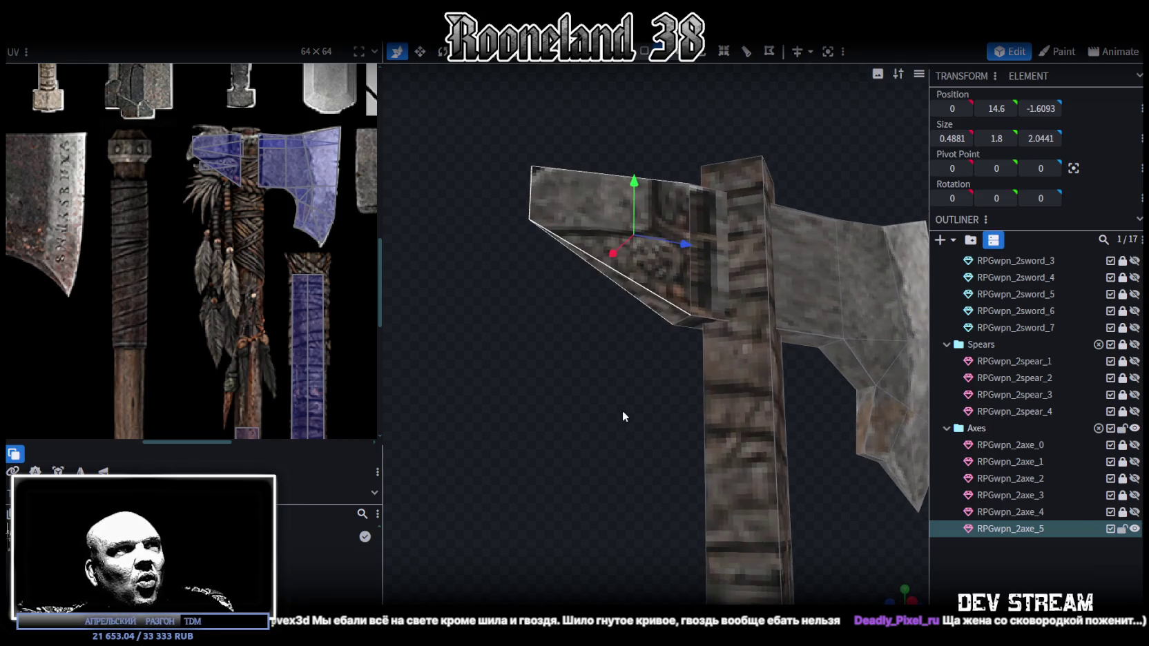
left_click(684, 321)
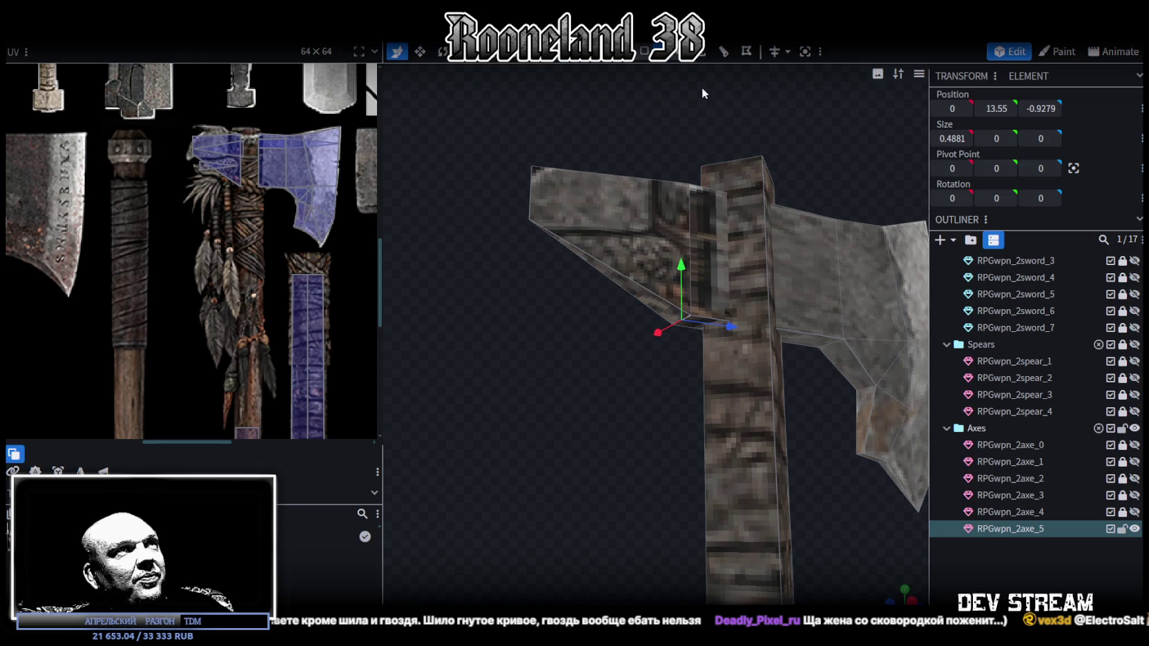
left_click(702, 54)
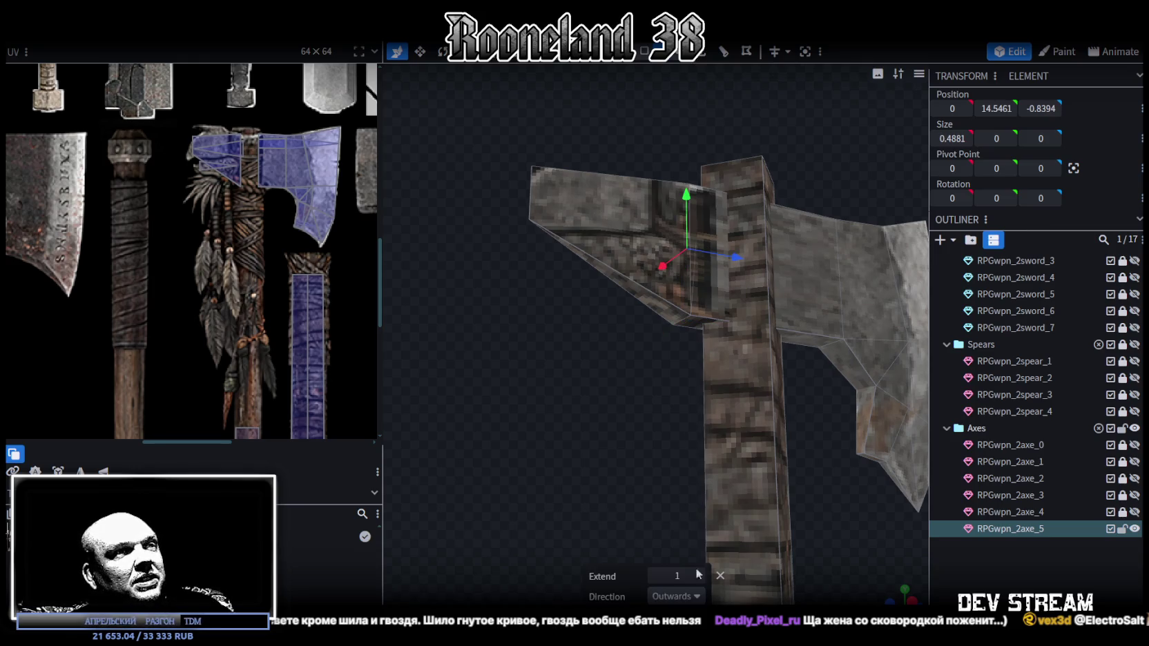
left_click(699, 599)
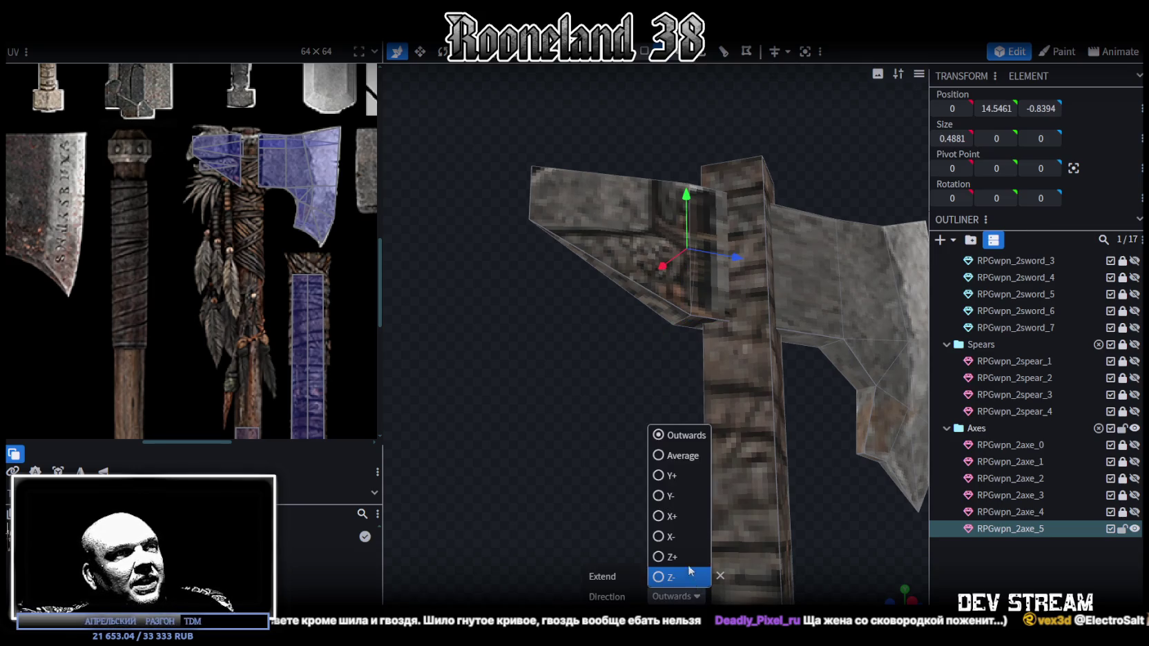
left_click(655, 492)
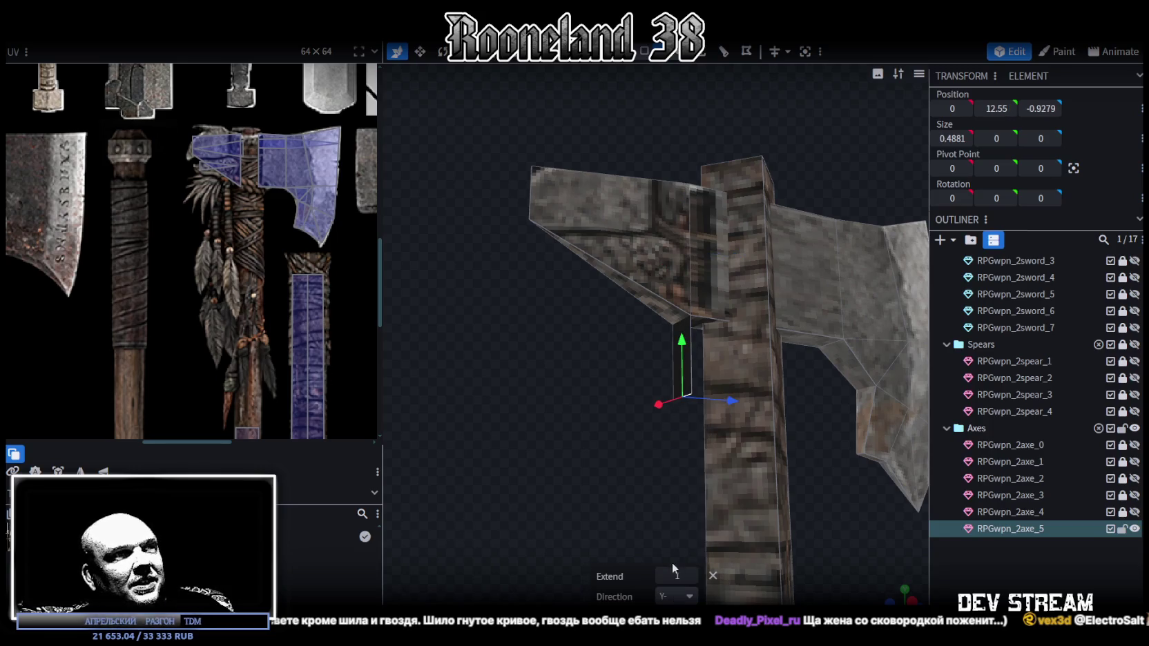
left_click(692, 576)
Return the back spike one unit along Z to its original position
left_click_drag(585, 336, 529, 242)
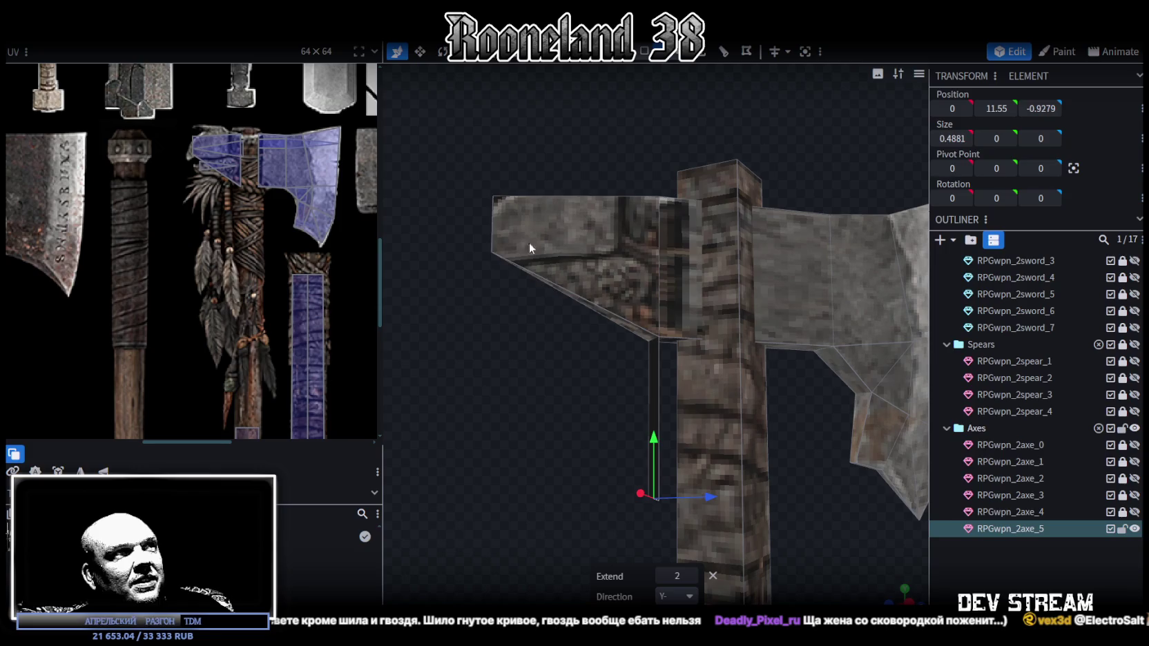
left_click(613, 275)
left_click_drag(662, 259, 708, 271)
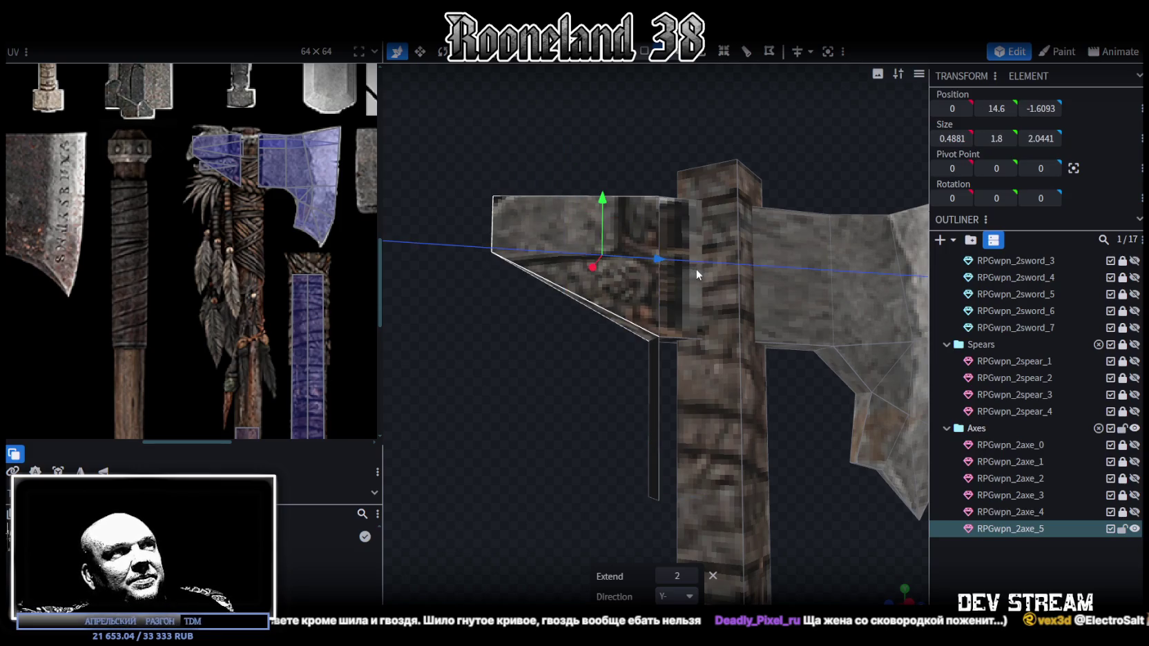
scroll(621, 415, "down", 3)
scroll(665, 381, "up", 3)
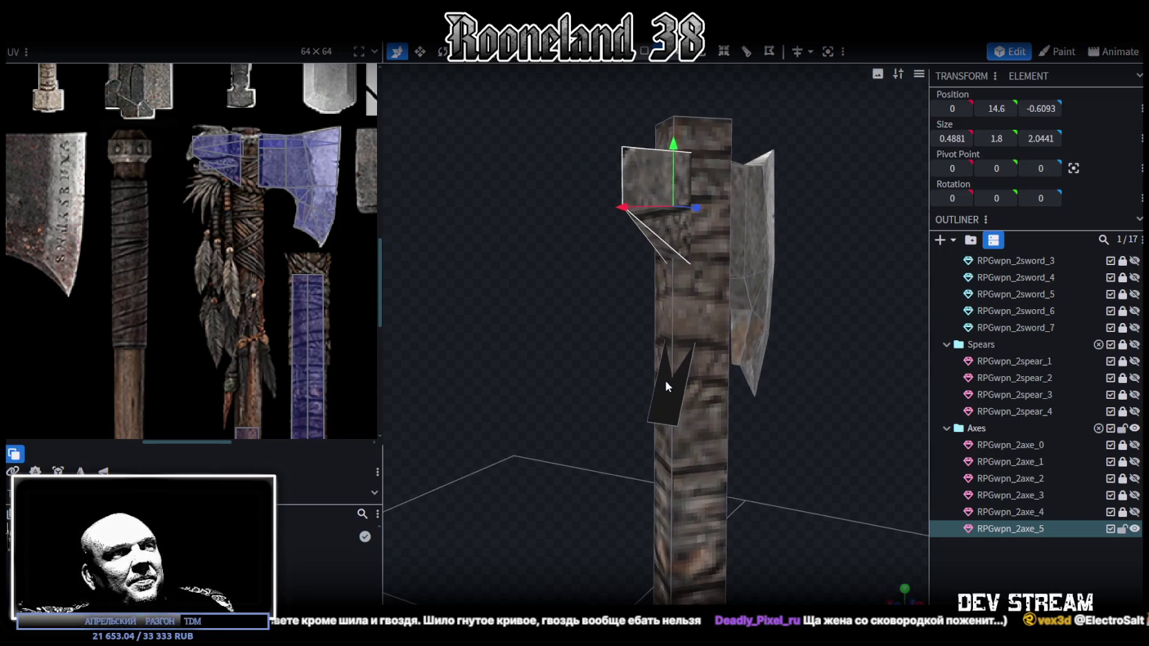
scroll(806, 430, "up", 1)
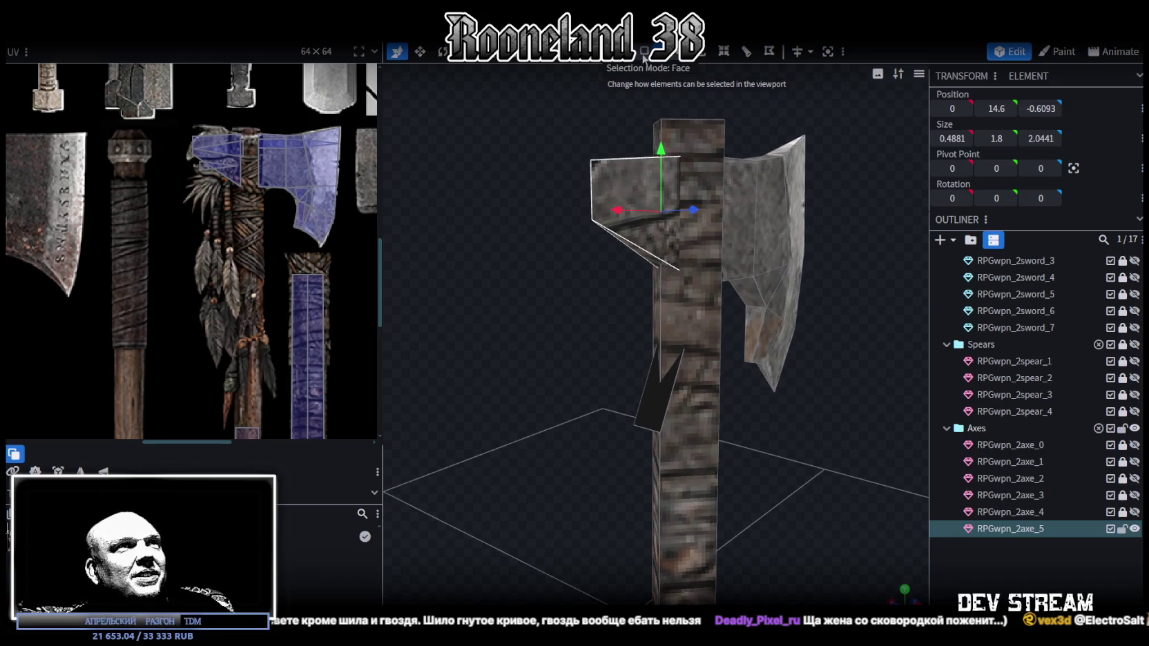
left_click(641, 187)
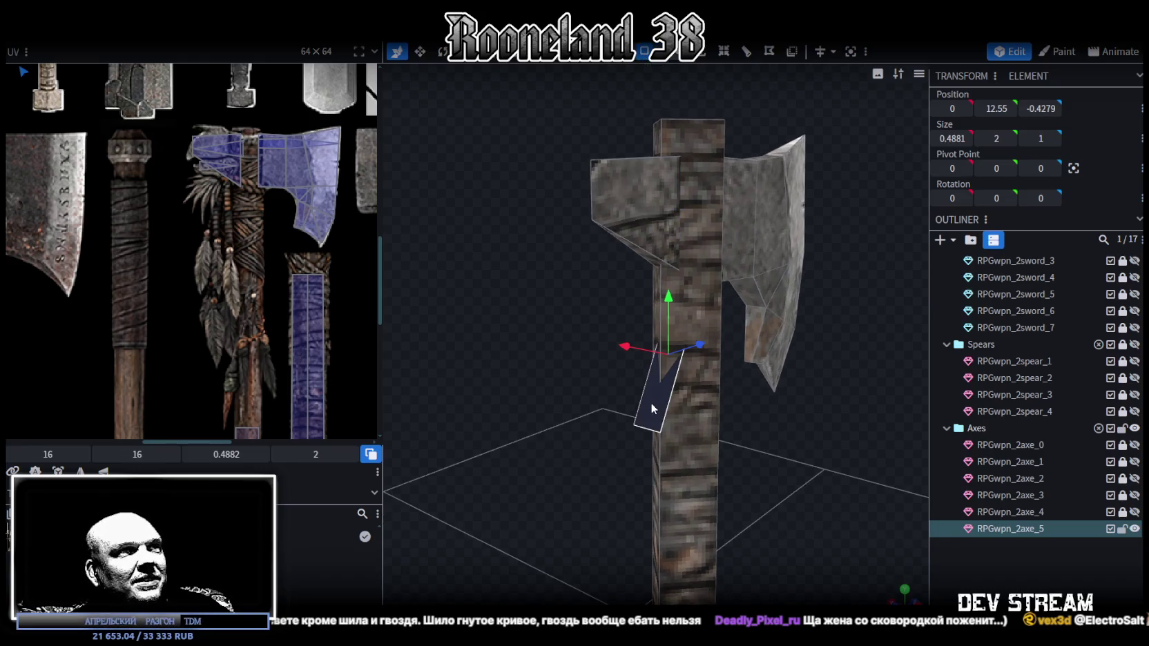
Split the selected face into its own mesh and move it outward from the handle
right_click(650, 403)
left_click(699, 393)
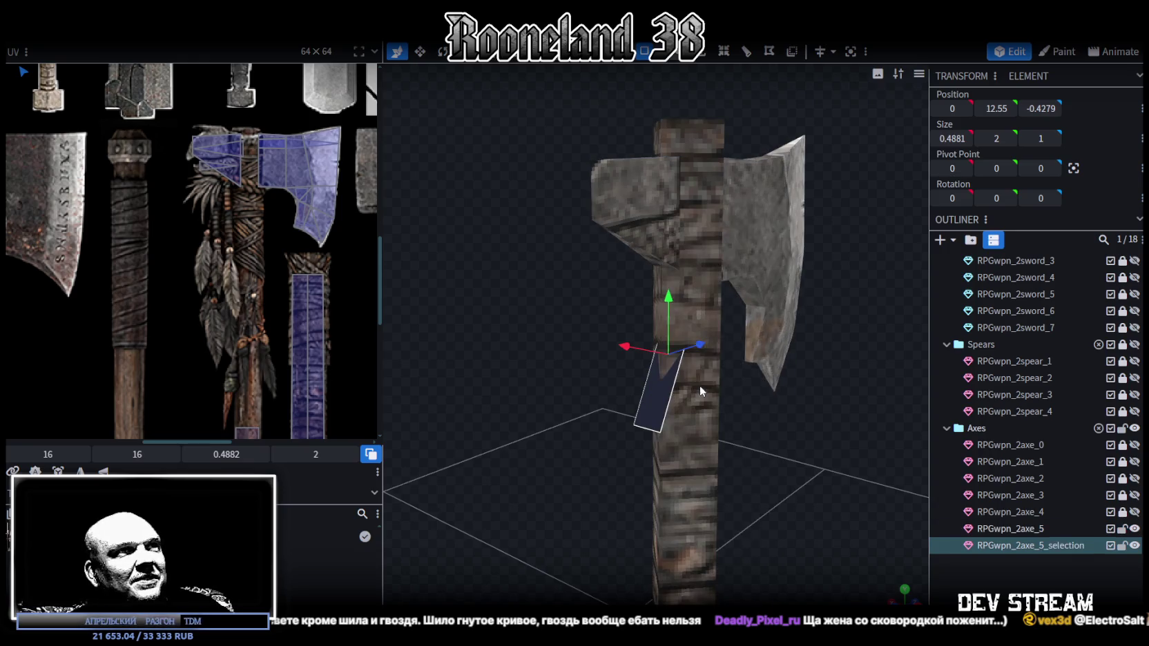
left_click_drag(634, 341, 552, 354)
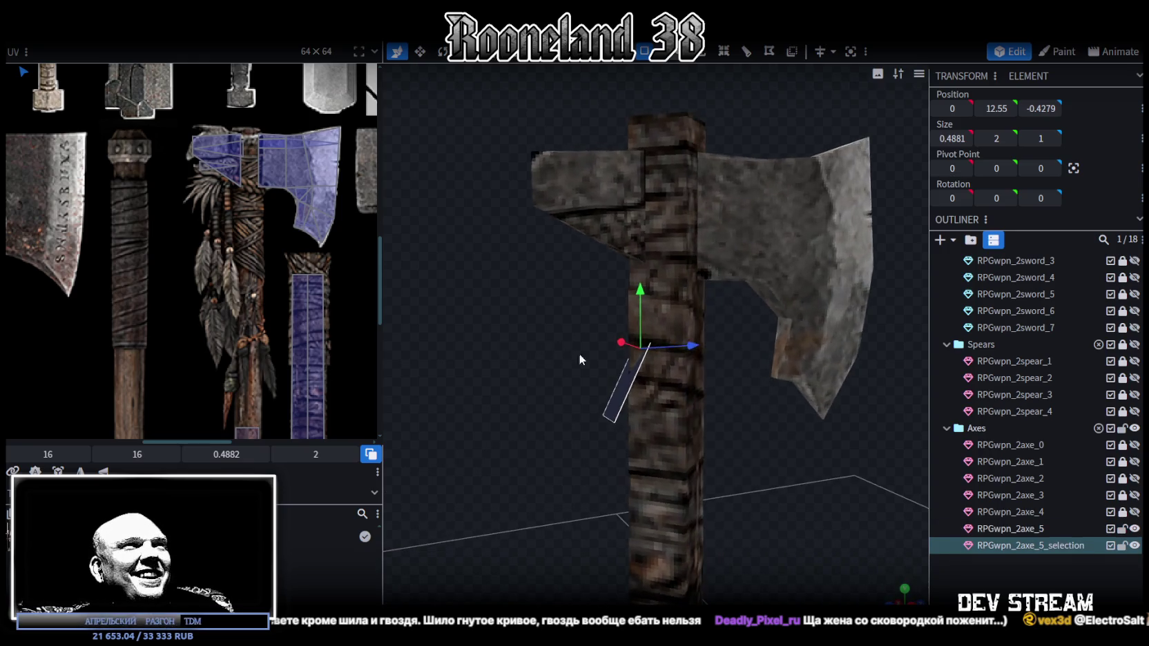
mouse_move(697, 349)
left_mouse_down()
mouse_move(653, 346)
mouse_move(657, 320)
mouse_move(621, 281)
left_mouse_up()
left_click_drag(519, 262, 550, 262)
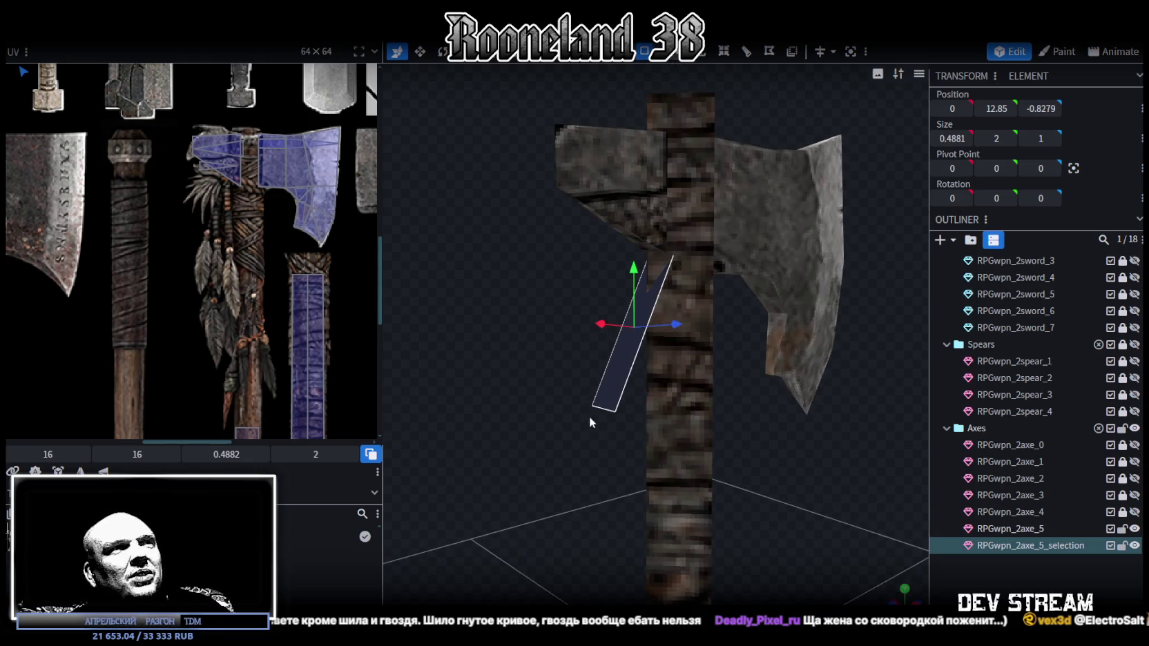
Loop cut the new piece in Edge mode and pull its lower edge outward and up
left_click(649, 51)
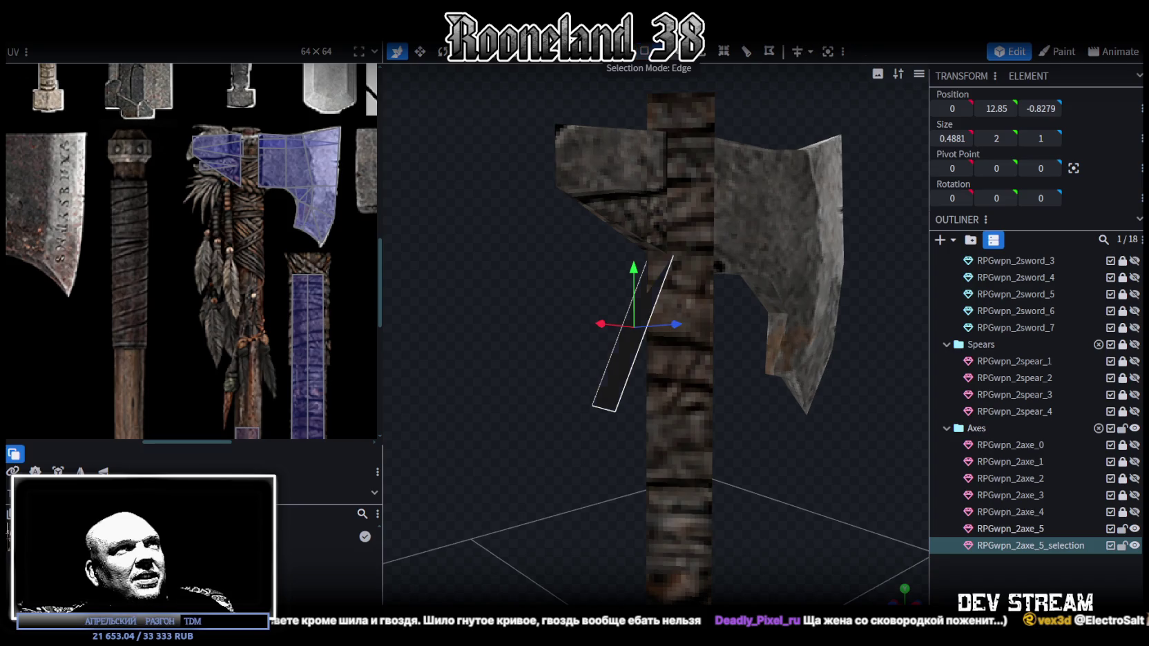
left_click(604, 409)
left_click(721, 54)
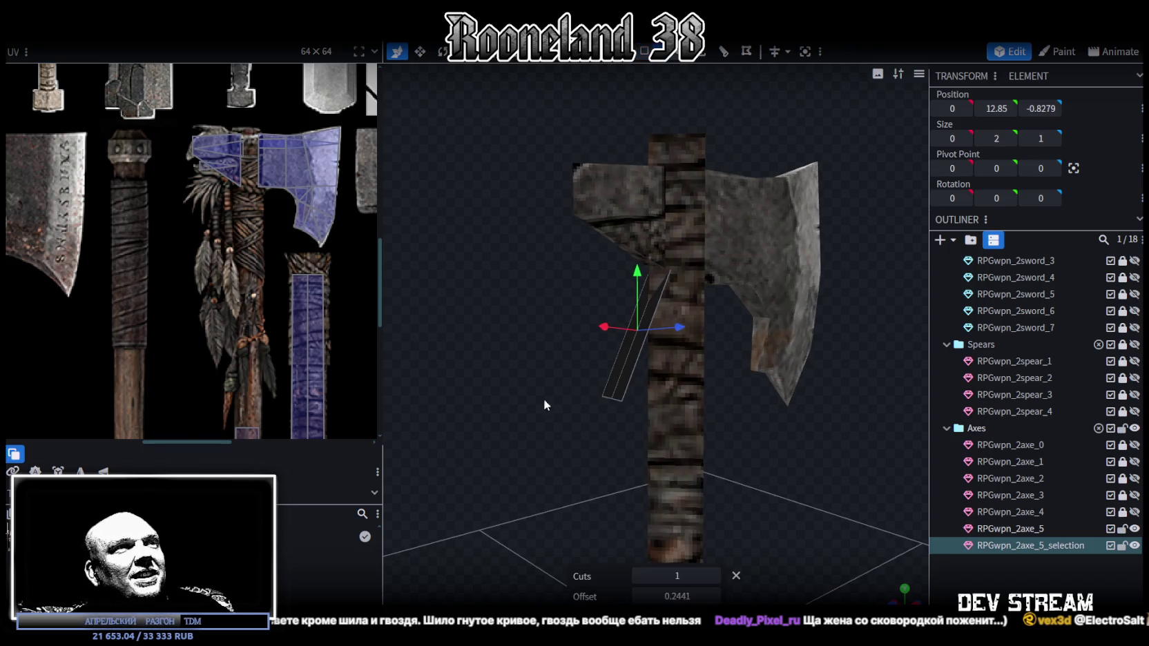
mouse_move(543, 398)
left_mouse_down()
mouse_move(611, 395)
mouse_move(547, 402)
mouse_move(521, 417)
mouse_move(657, 326)
mouse_move(640, 330)
mouse_move(573, 441)
mouse_move(568, 407)
mouse_move(579, 417)
left_mouse_up()
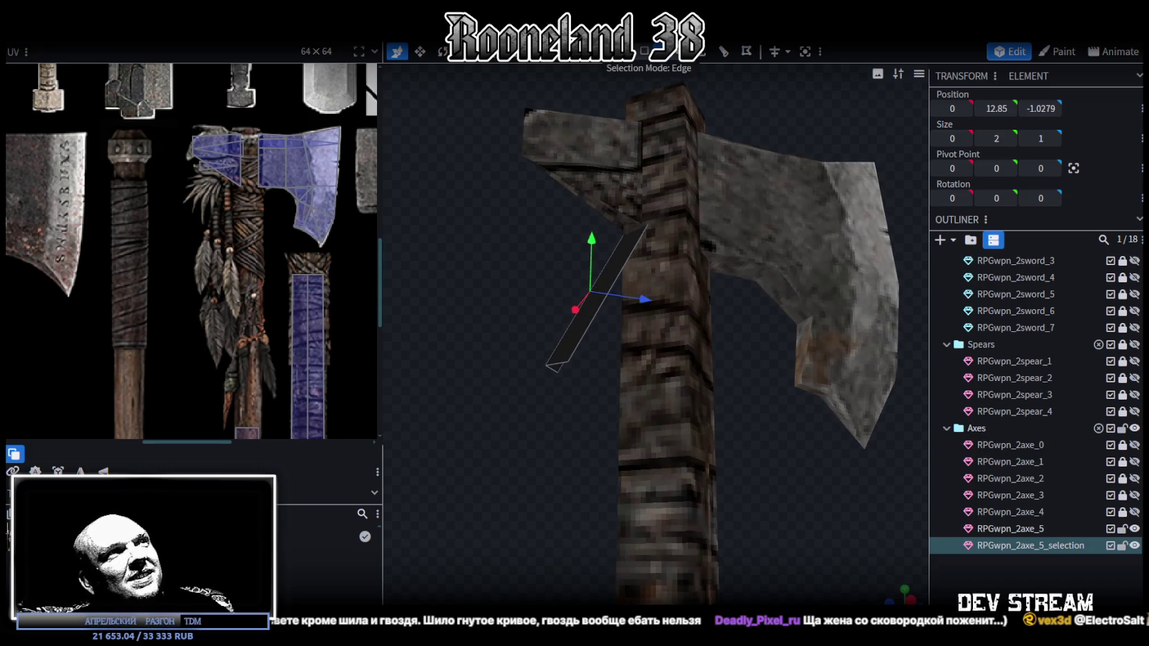
left_click_drag(642, 296, 610, 294)
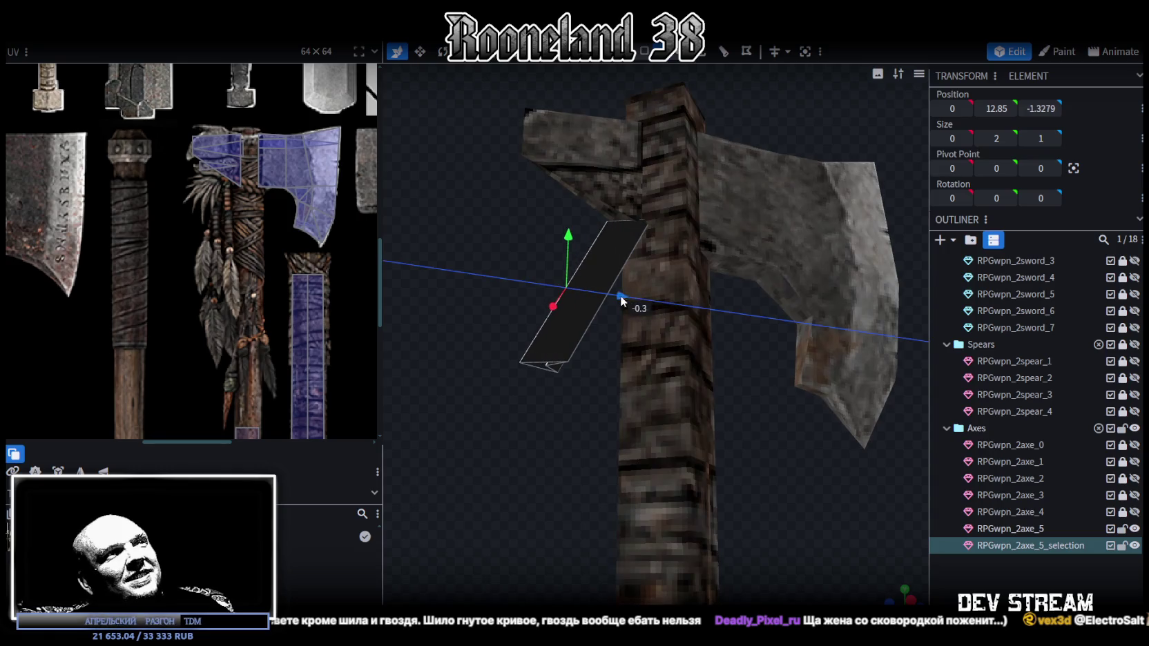
left_click_drag(559, 238, 557, 204)
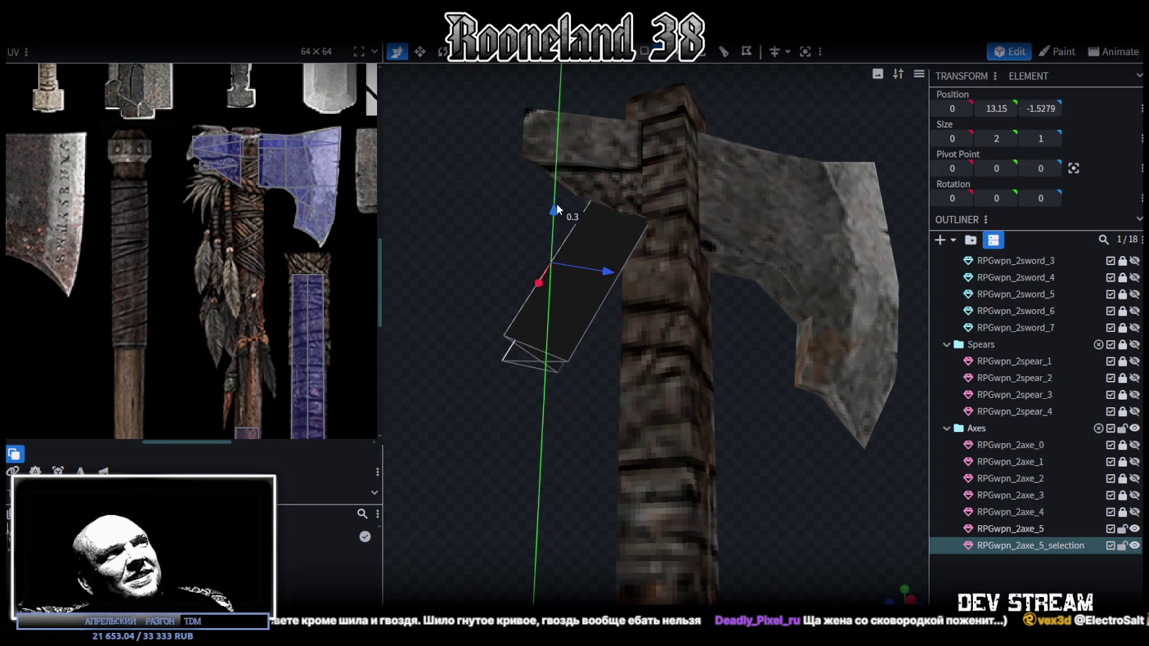
mouse_move(598, 297)
left_mouse_down()
mouse_move(645, 313)
mouse_move(638, 276)
mouse_move(603, 307)
mouse_move(605, 379)
mouse_move(684, 321)
left_mouse_up()
Pull the strap's lower end down along the handle on Y
key("s")
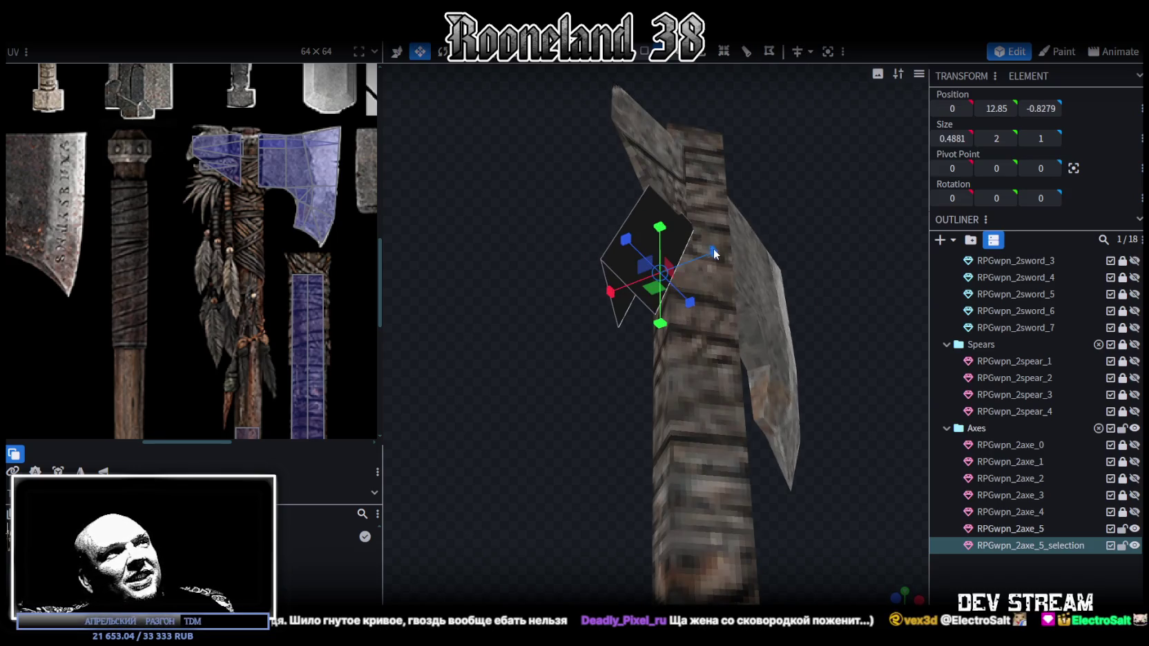
left_click_drag(714, 254, 707, 252)
mouse_move(565, 211)
left_mouse_down()
mouse_move(462, 270)
mouse_move(579, 276)
mouse_move(517, 301)
mouse_move(630, 159)
left_mouse_up()
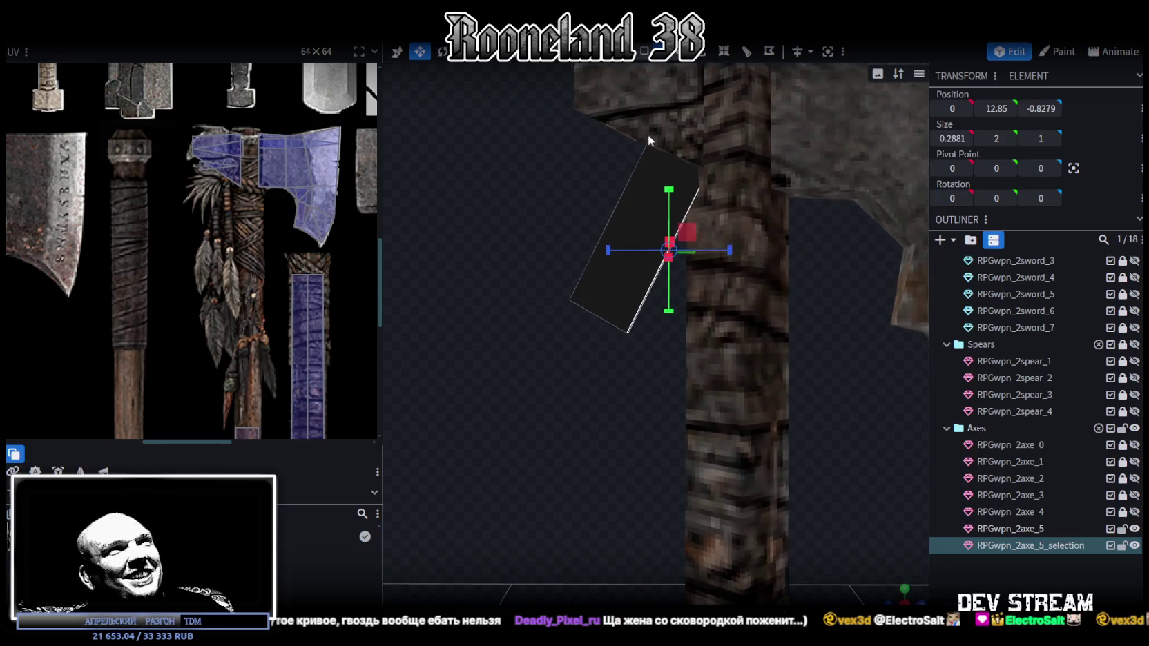
key("ctrl+z")
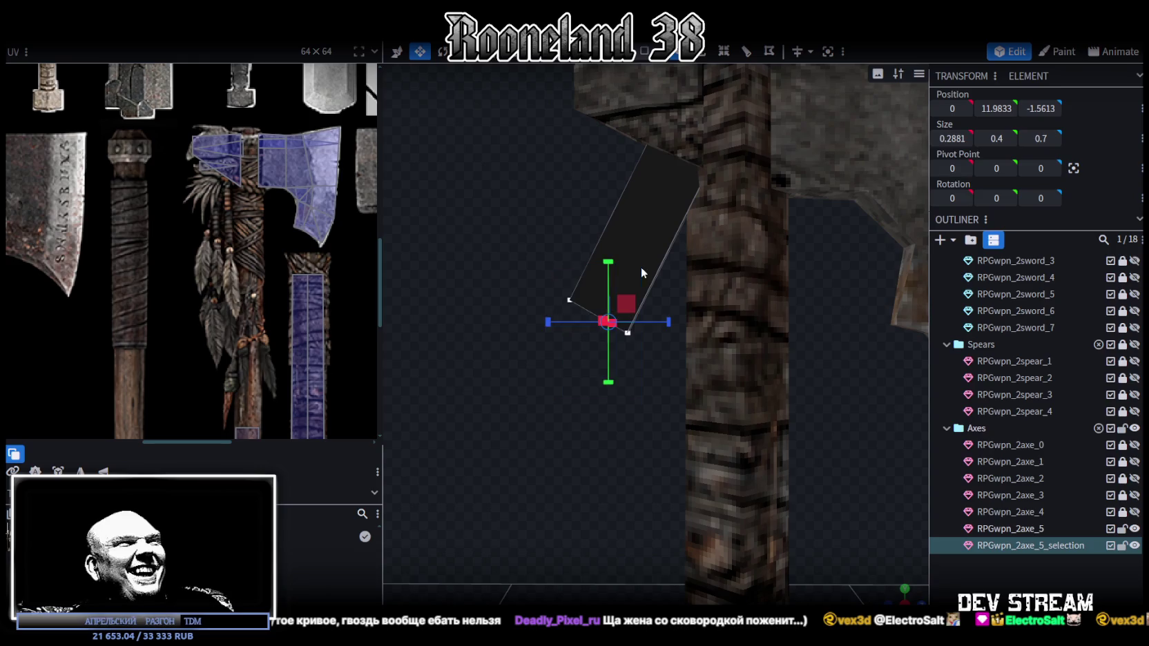
key("v")
left_click_drag(626, 297, 621, 434)
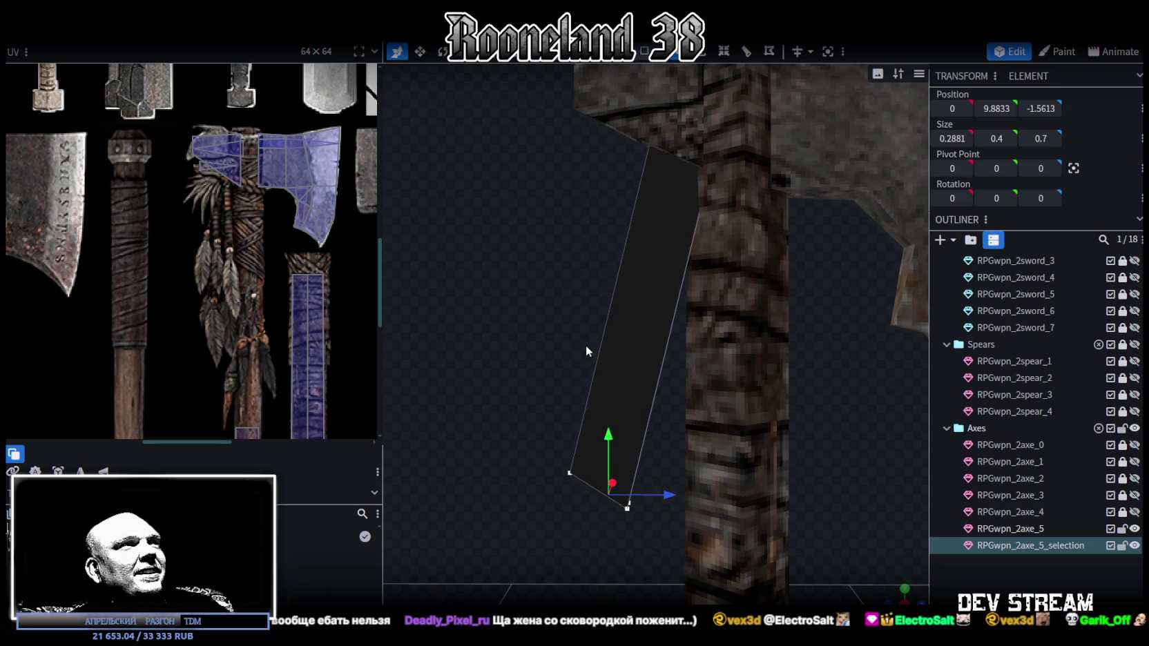
left_click_drag(586, 351, 599, 266)
mouse_move(688, 401)
left_mouse_down()
mouse_move(757, 427)
mouse_move(661, 460)
mouse_move(633, 393)
mouse_move(642, 384)
left_mouse_up()
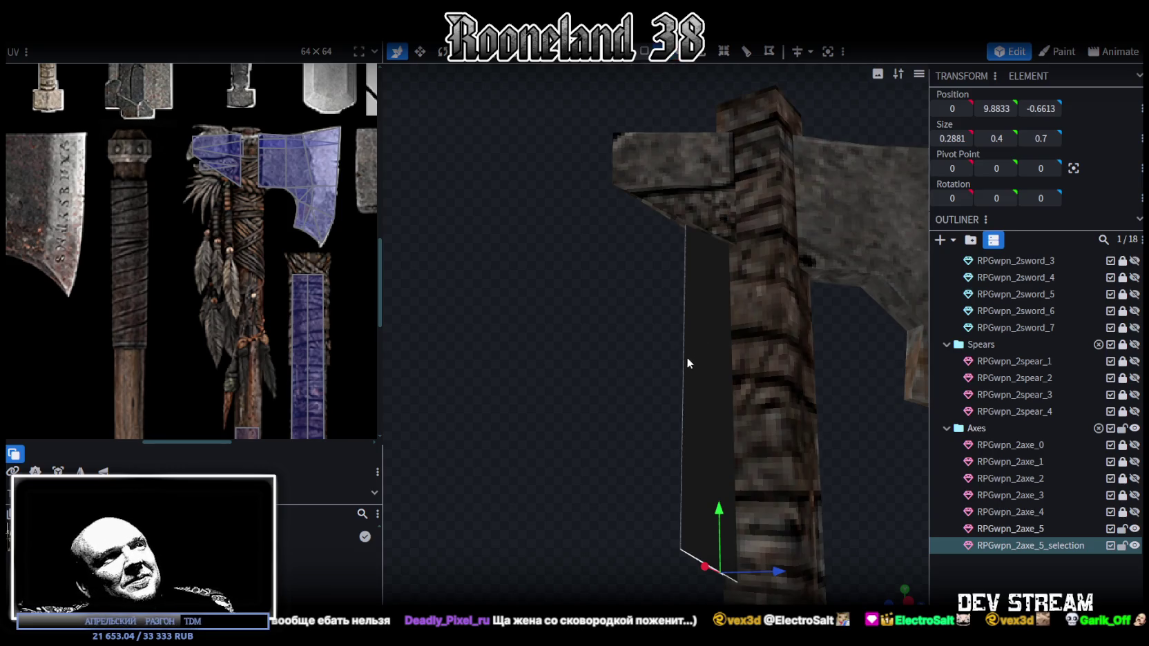
Add two loop cuts along the strap and push its middle edges outward
left_click(684, 359)
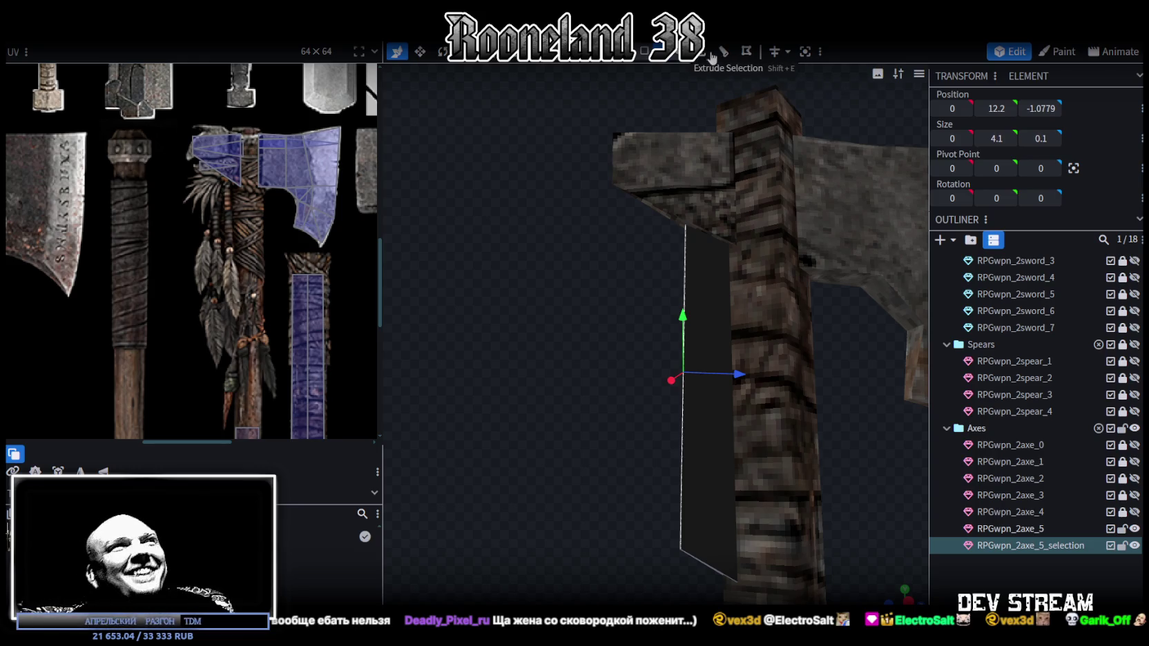
left_click(726, 56)
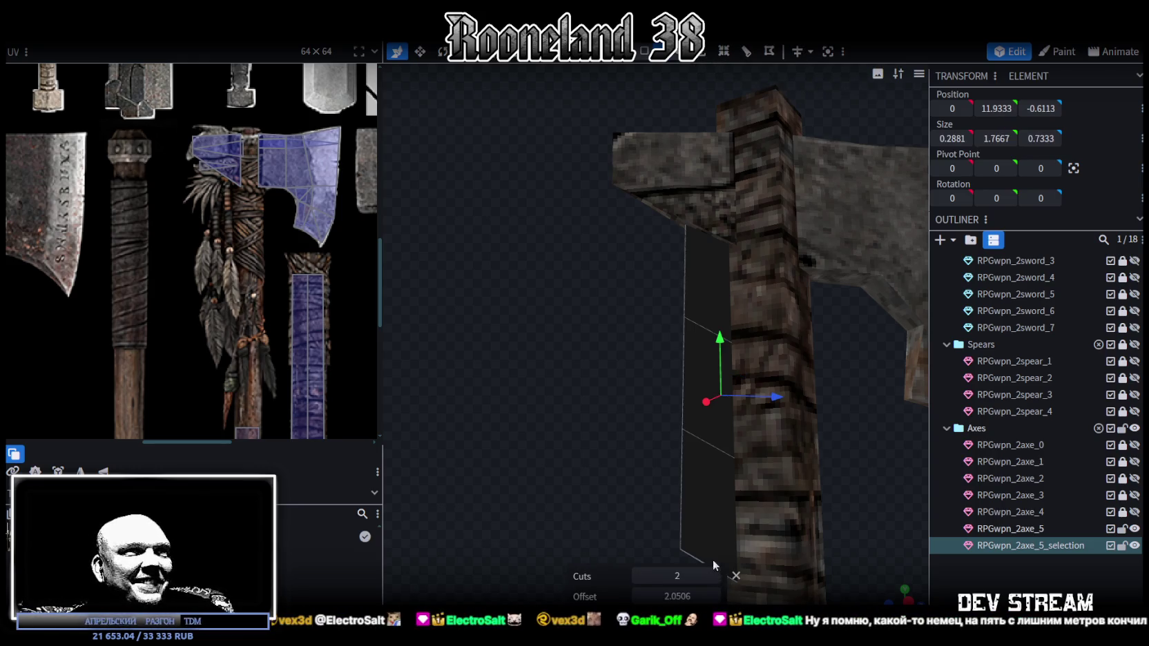
middle_click_drag(714, 562, 673, 362)
key("v")
left_click_drag(718, 322, 714, 301)
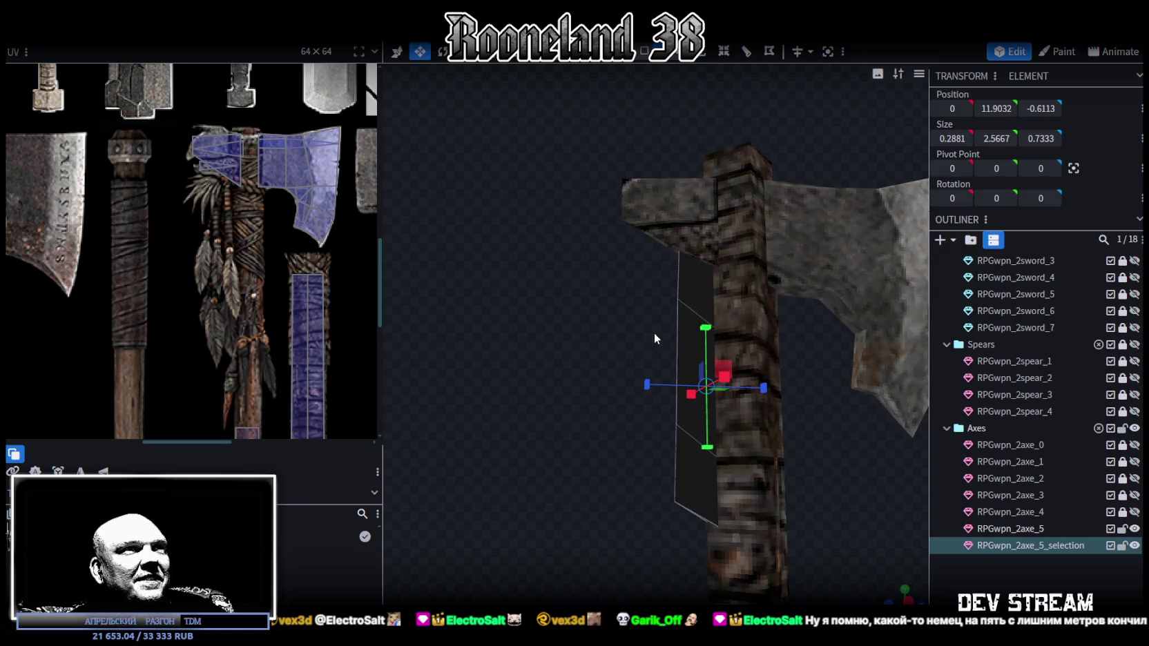
key("v")
left_click_drag(725, 366, 718, 363)
middle_click_drag(696, 415, 668, 445)
middle_click_drag(658, 485, 653, 423)
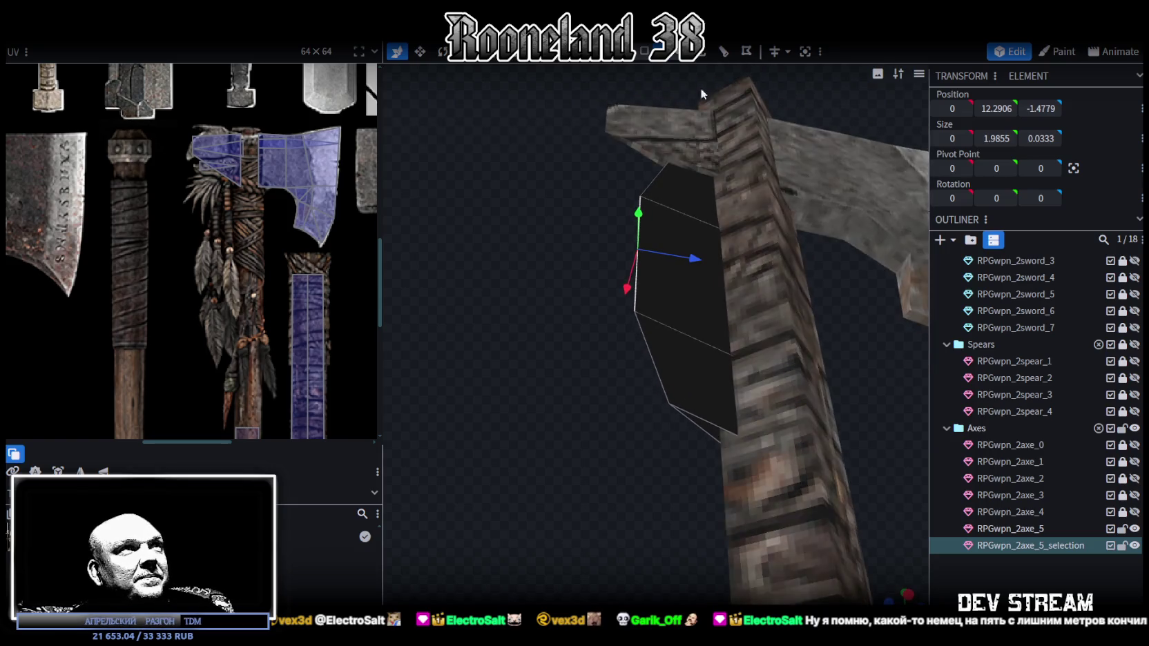
Zoom in and box-select the strap's bottom corner vertices
middle_click_drag(700, 87, 623, 545)
scroll(622, 545, "up", 3)
left_click_drag(573, 604, 728, 469)
middle_click_drag(728, 469, 609, 556)
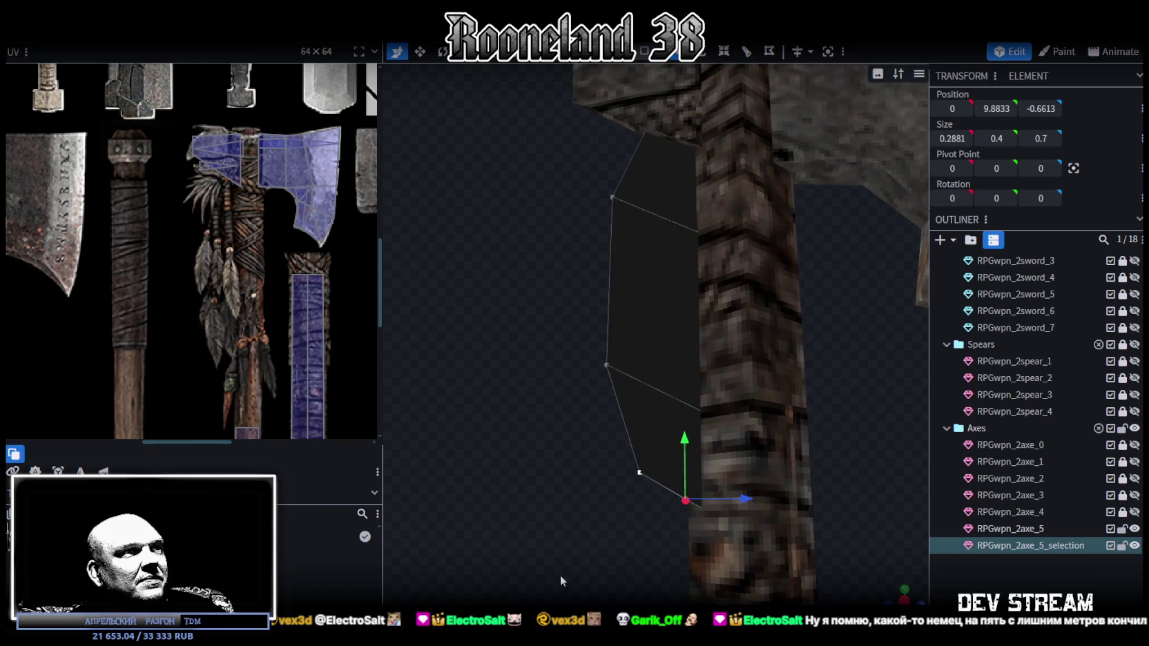
Merge the bottom vertices with Merge All in Center and nudge the tip on Z
right_click(639, 472)
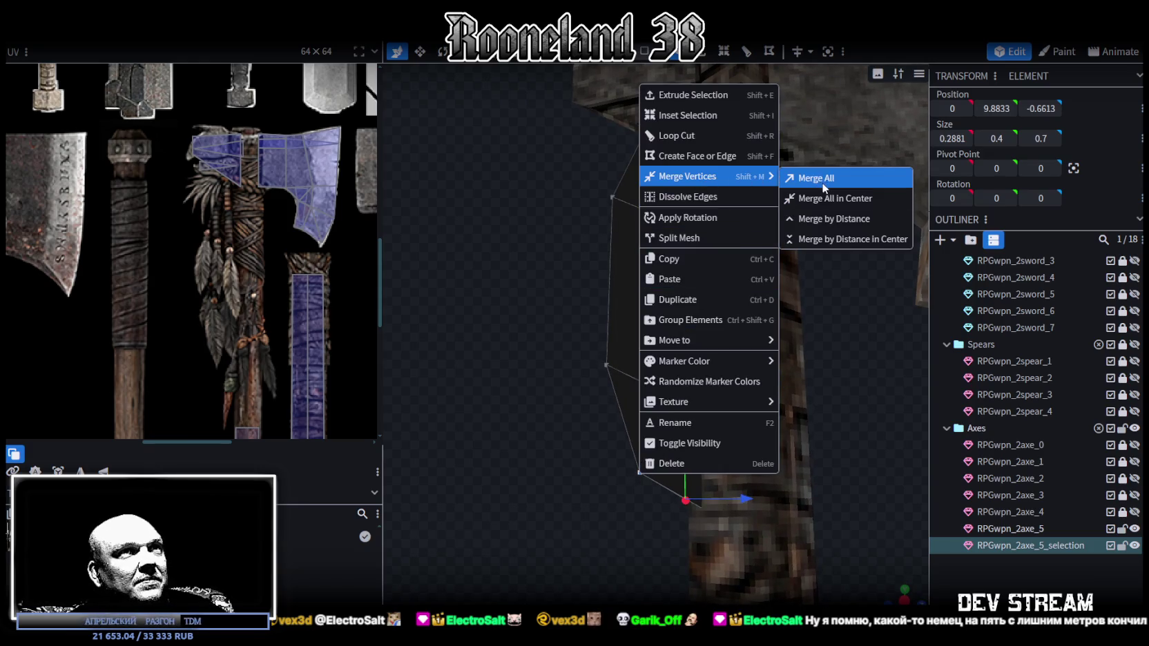
left_click(820, 198)
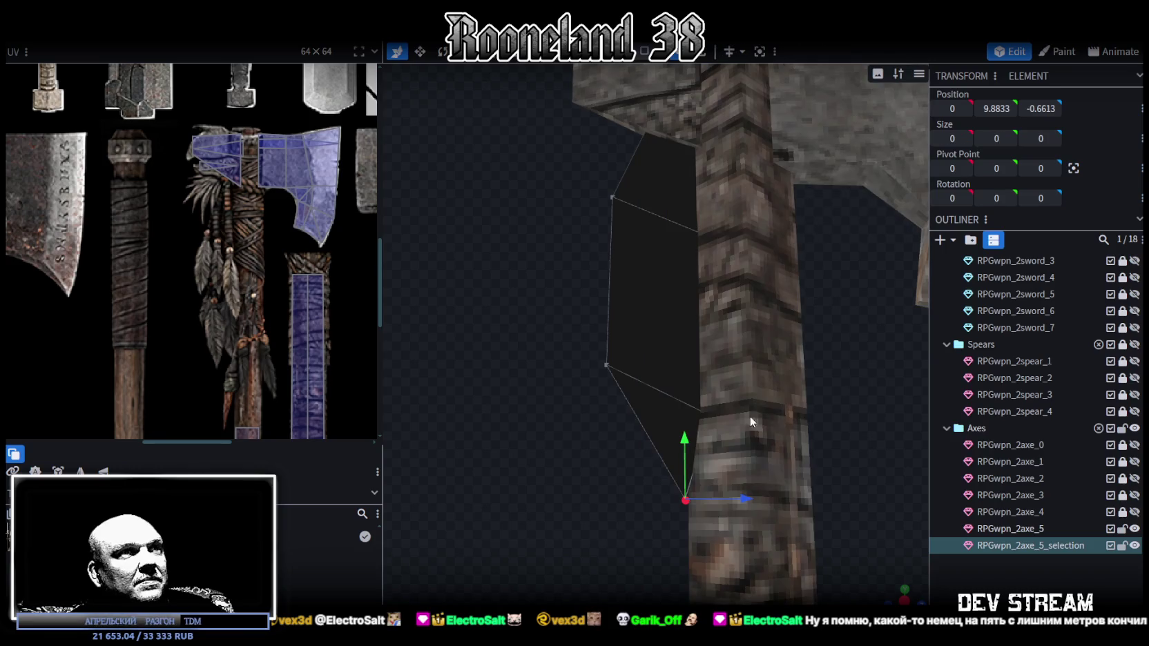
mouse_move(748, 494)
left_mouse_down()
mouse_move(692, 445)
mouse_move(695, 484)
left_mouse_up()
Select the RPGwpn_2axe_5 mesh and all its faces to show the UV layout
scroll(568, 520, "down", 3)
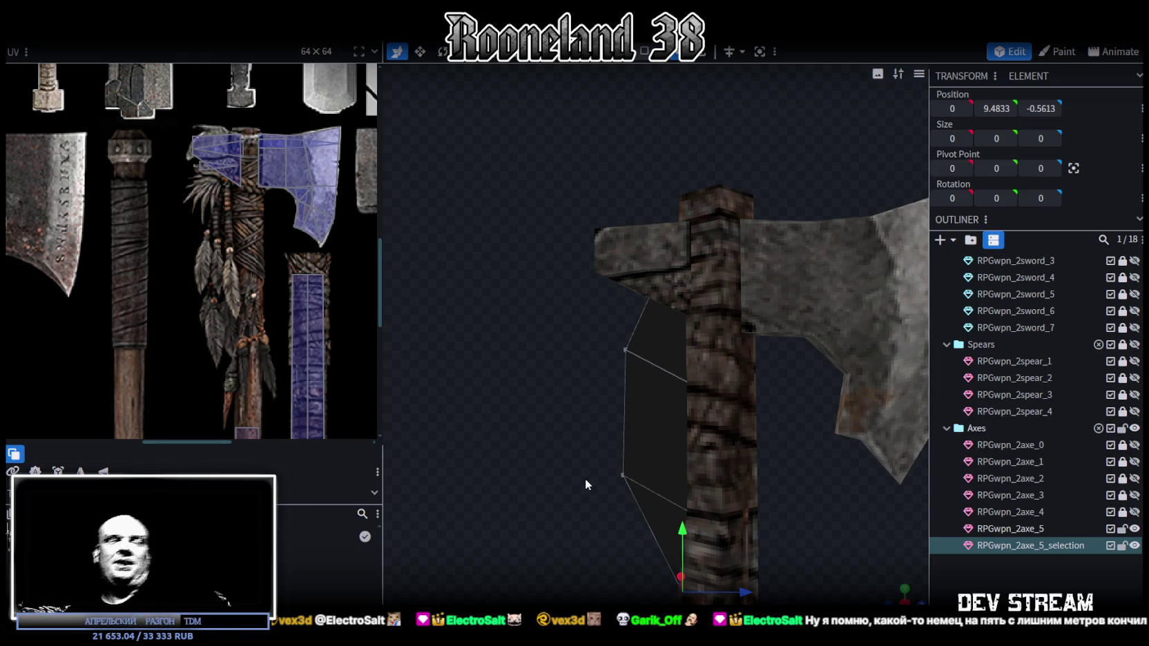
scroll(748, 434, "down", 2)
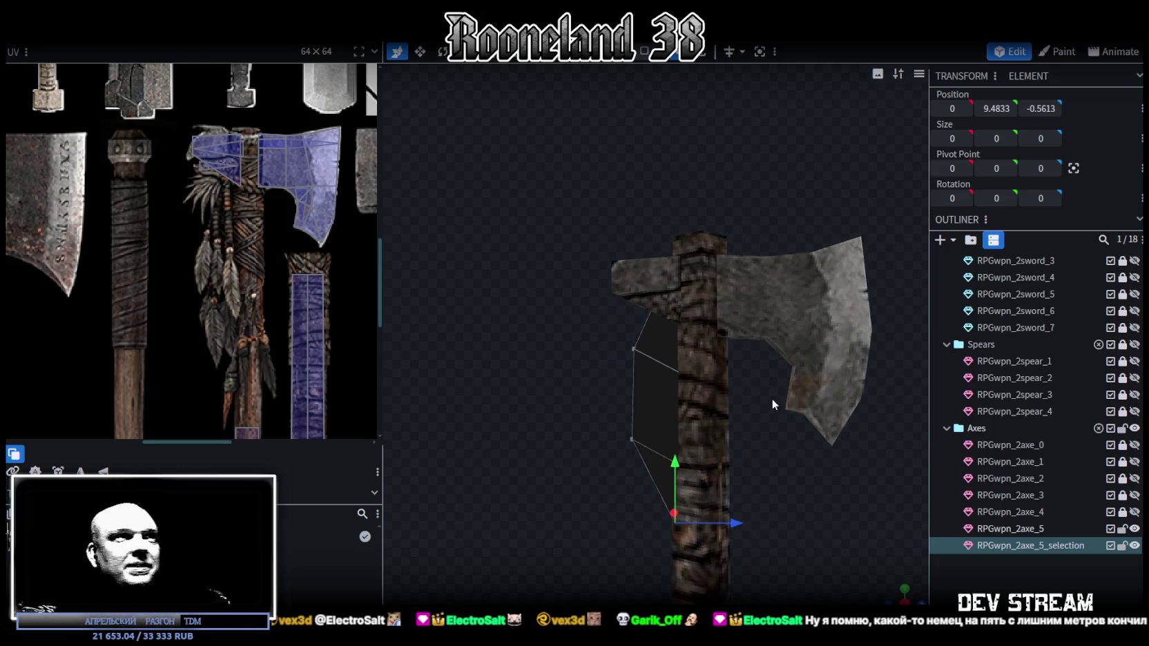
left_click_drag(840, 348, 804, 373)
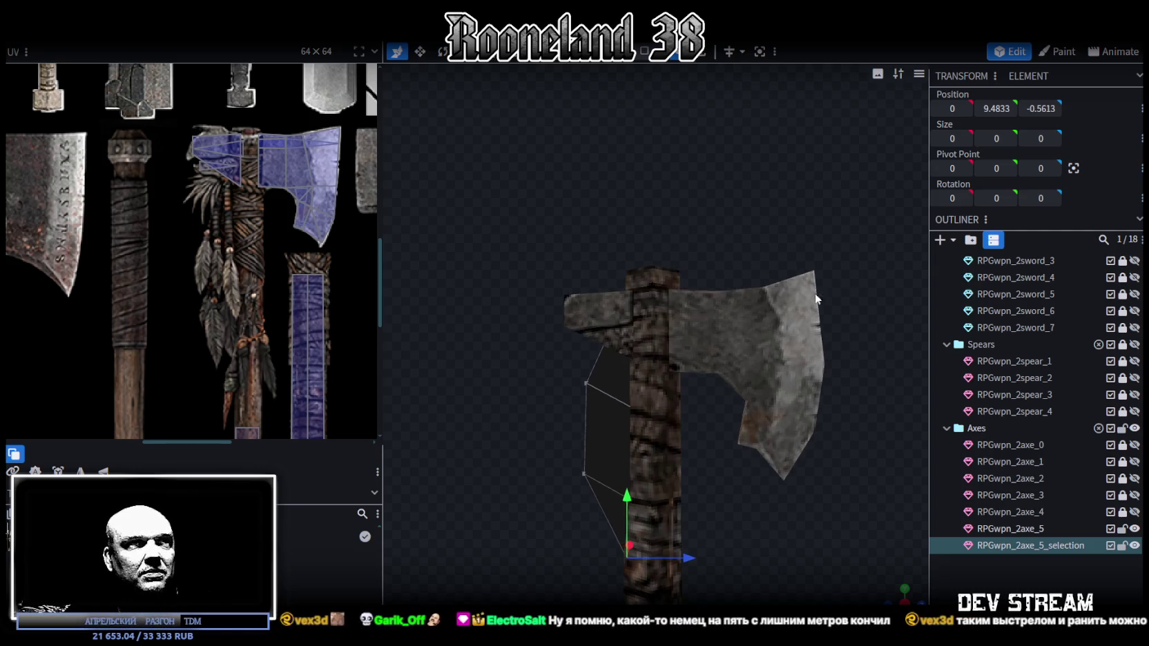
left_click(801, 311)
left_click(794, 318)
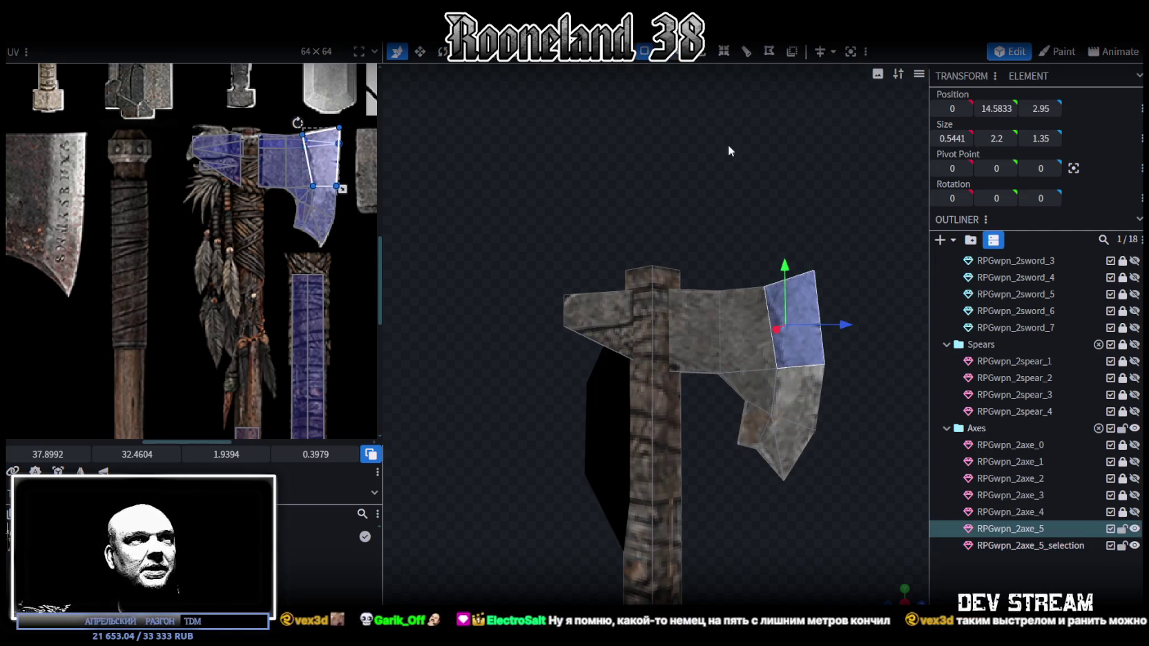
left_click_drag(830, 301, 707, 496)
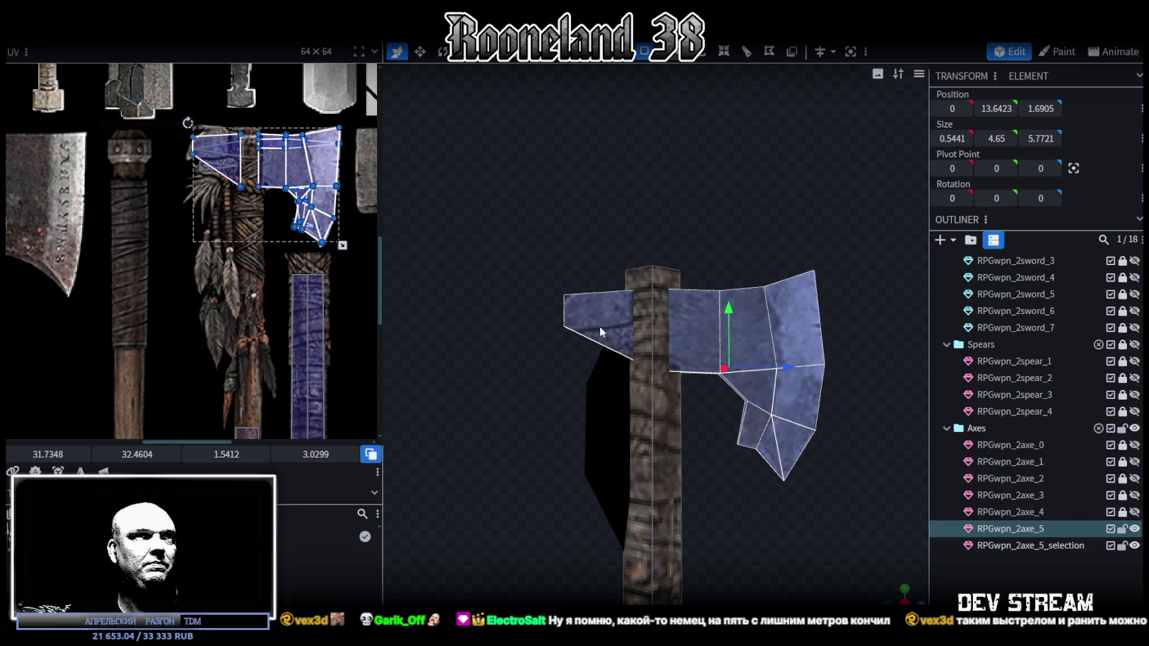